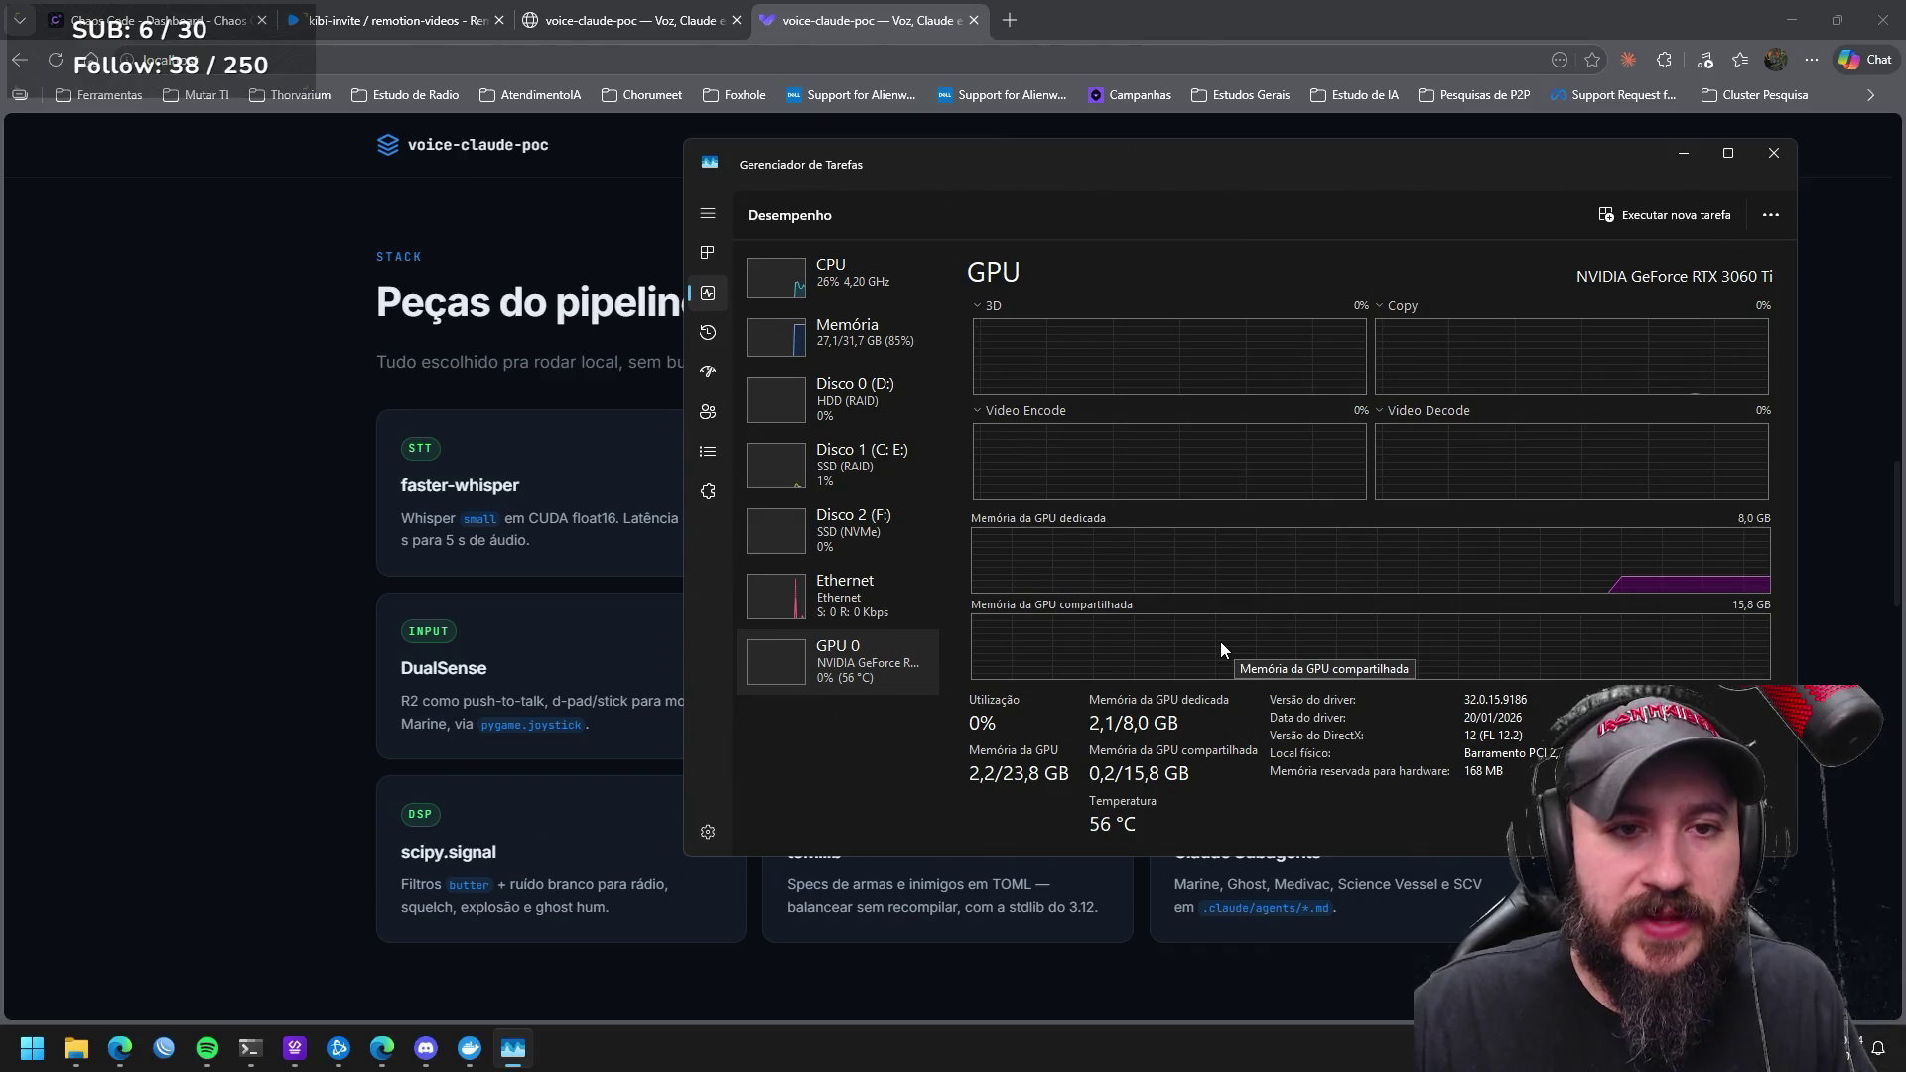
Close the Battle.net launcher and switch Task Manager's Performance view from GPU to Memória.
click(339, 1048)
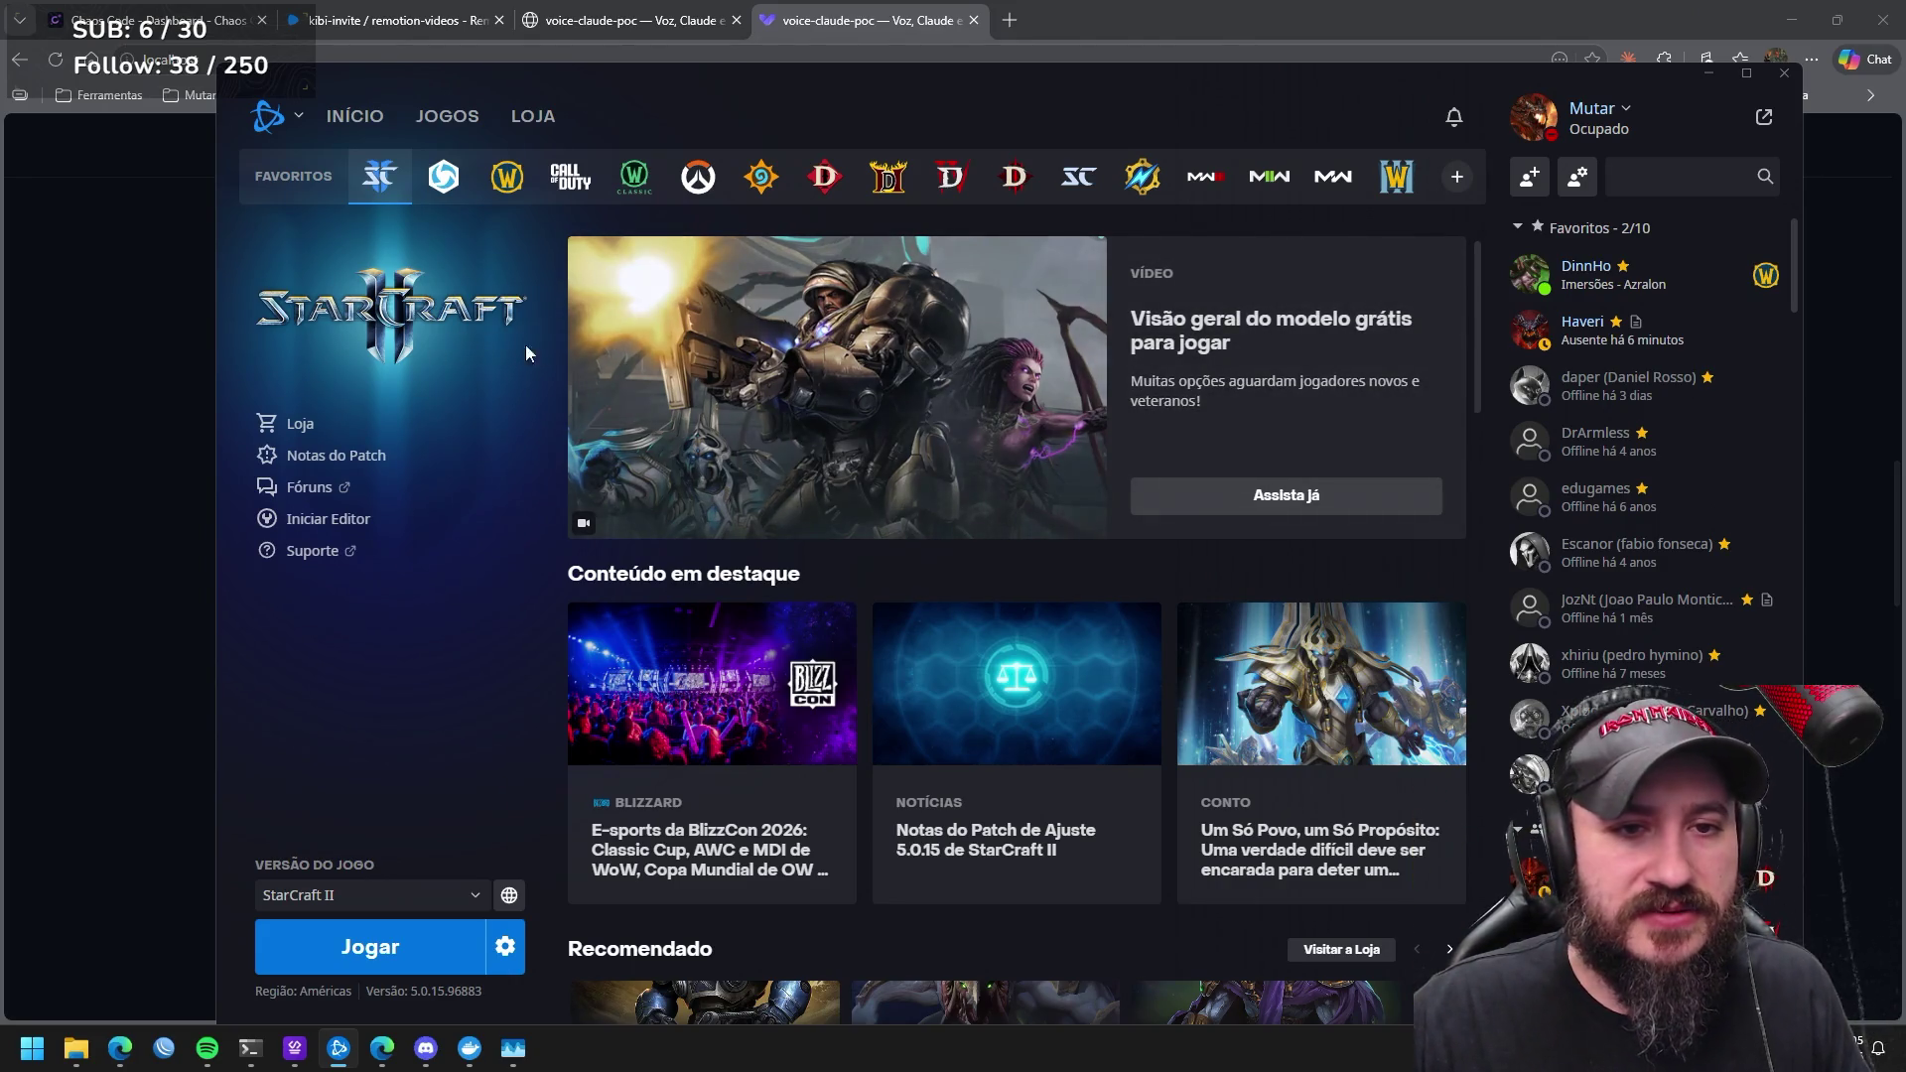
click(1784, 72)
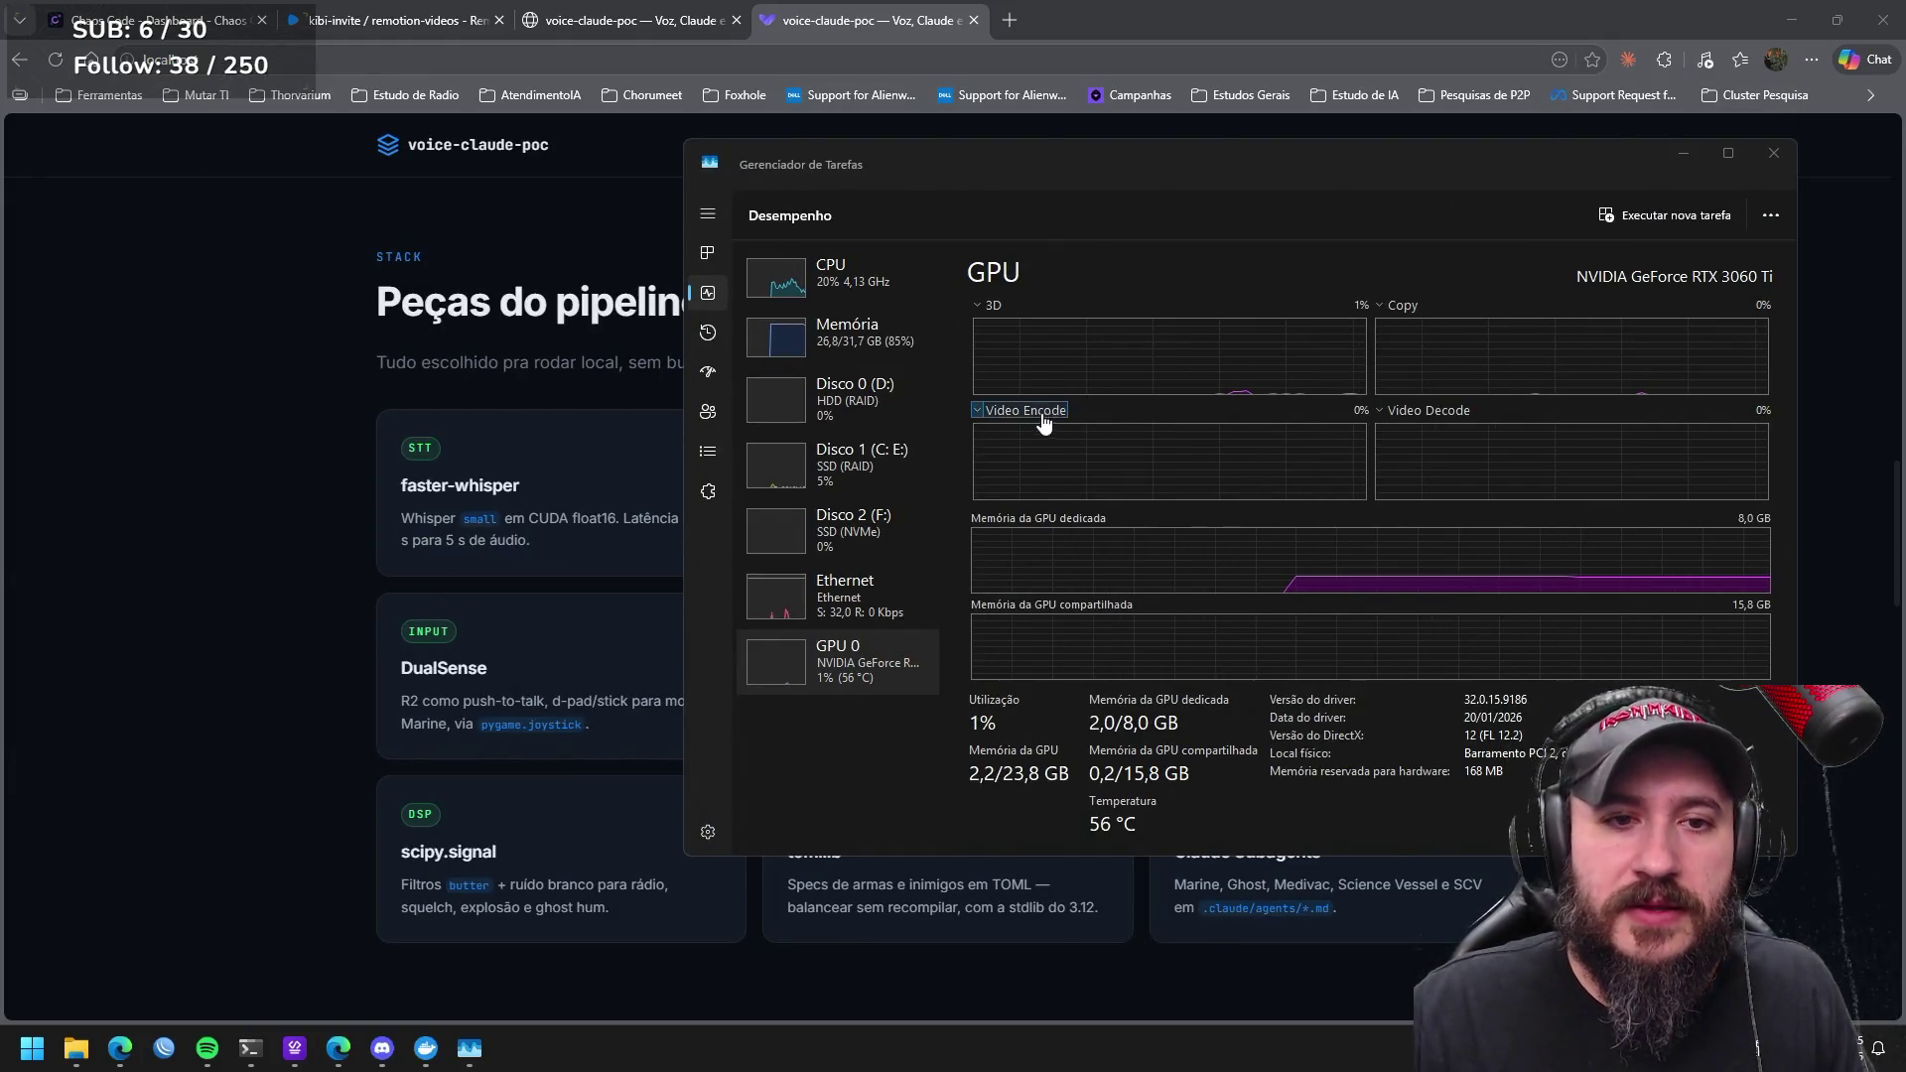
click(874, 339)
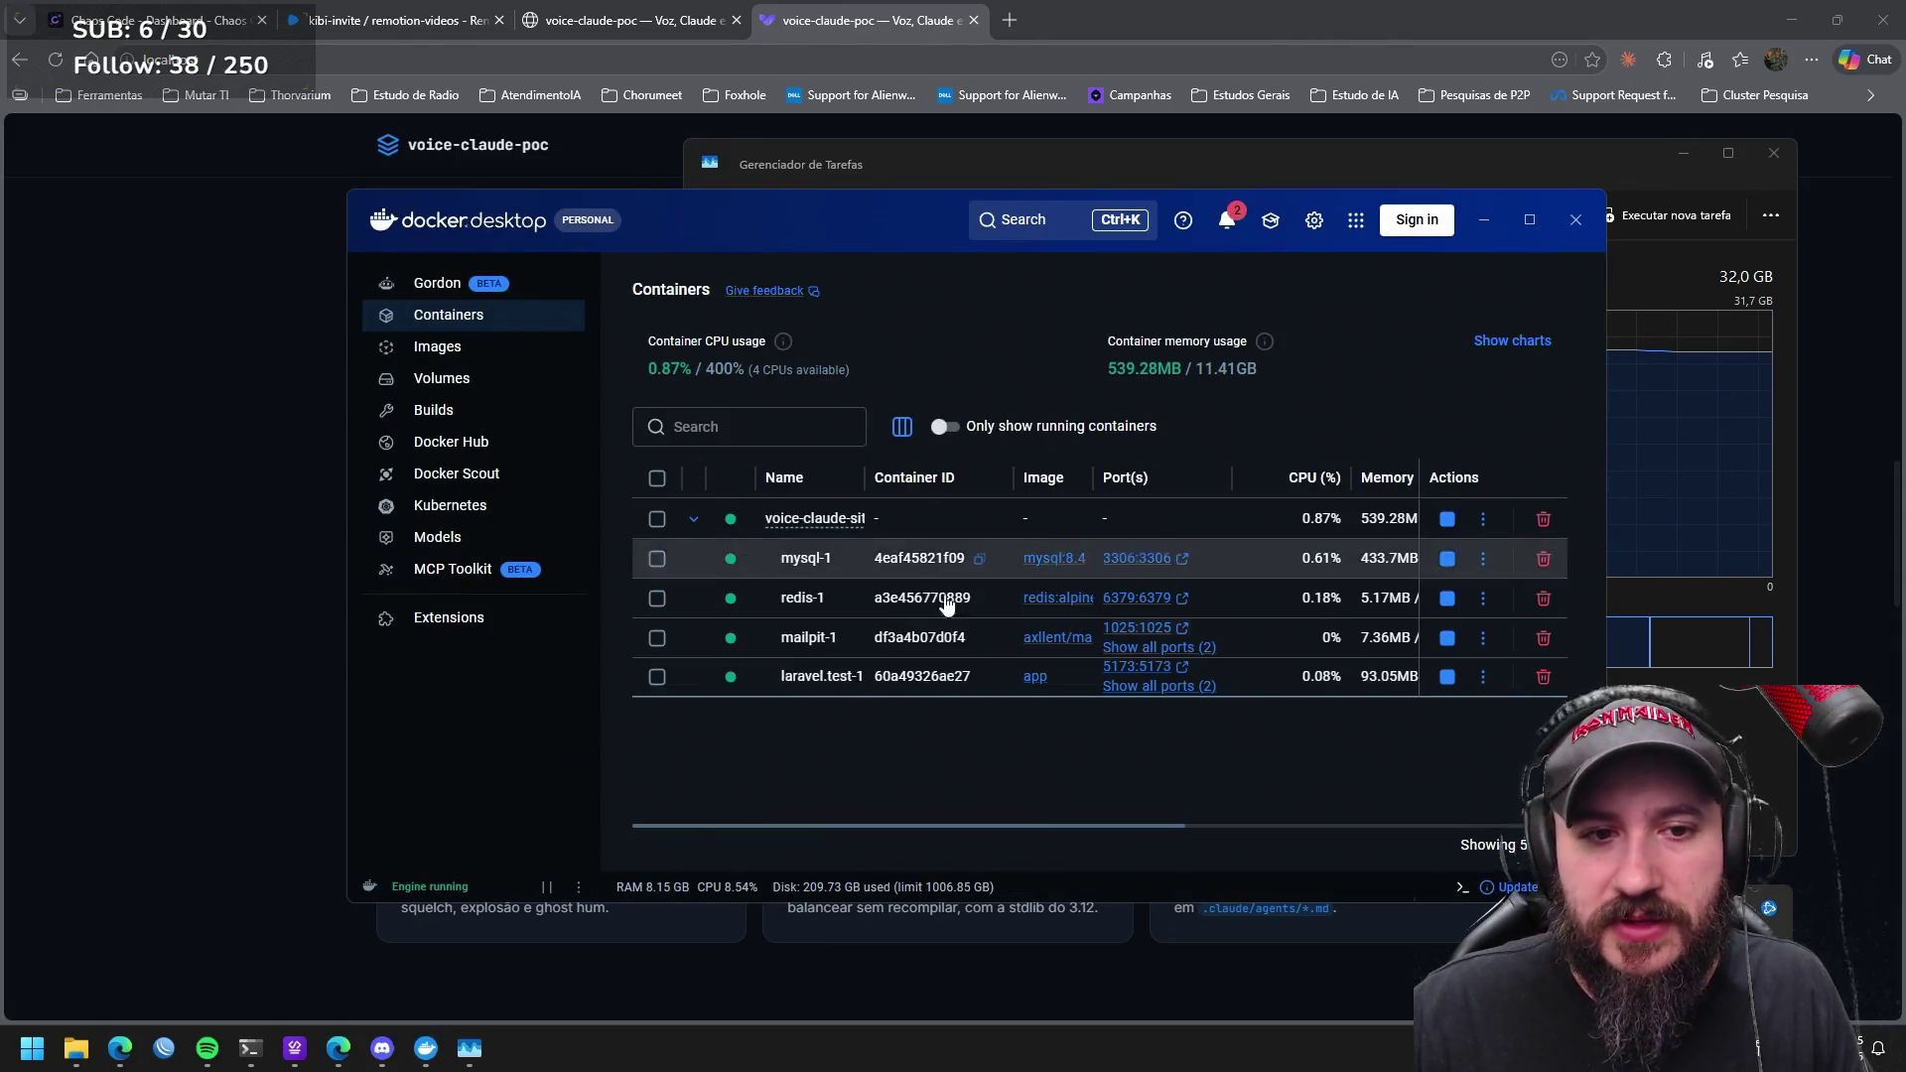
Delete the voice-claude-site compose project forever and check memory usage afterward.
click(1542, 518)
click(1170, 592)
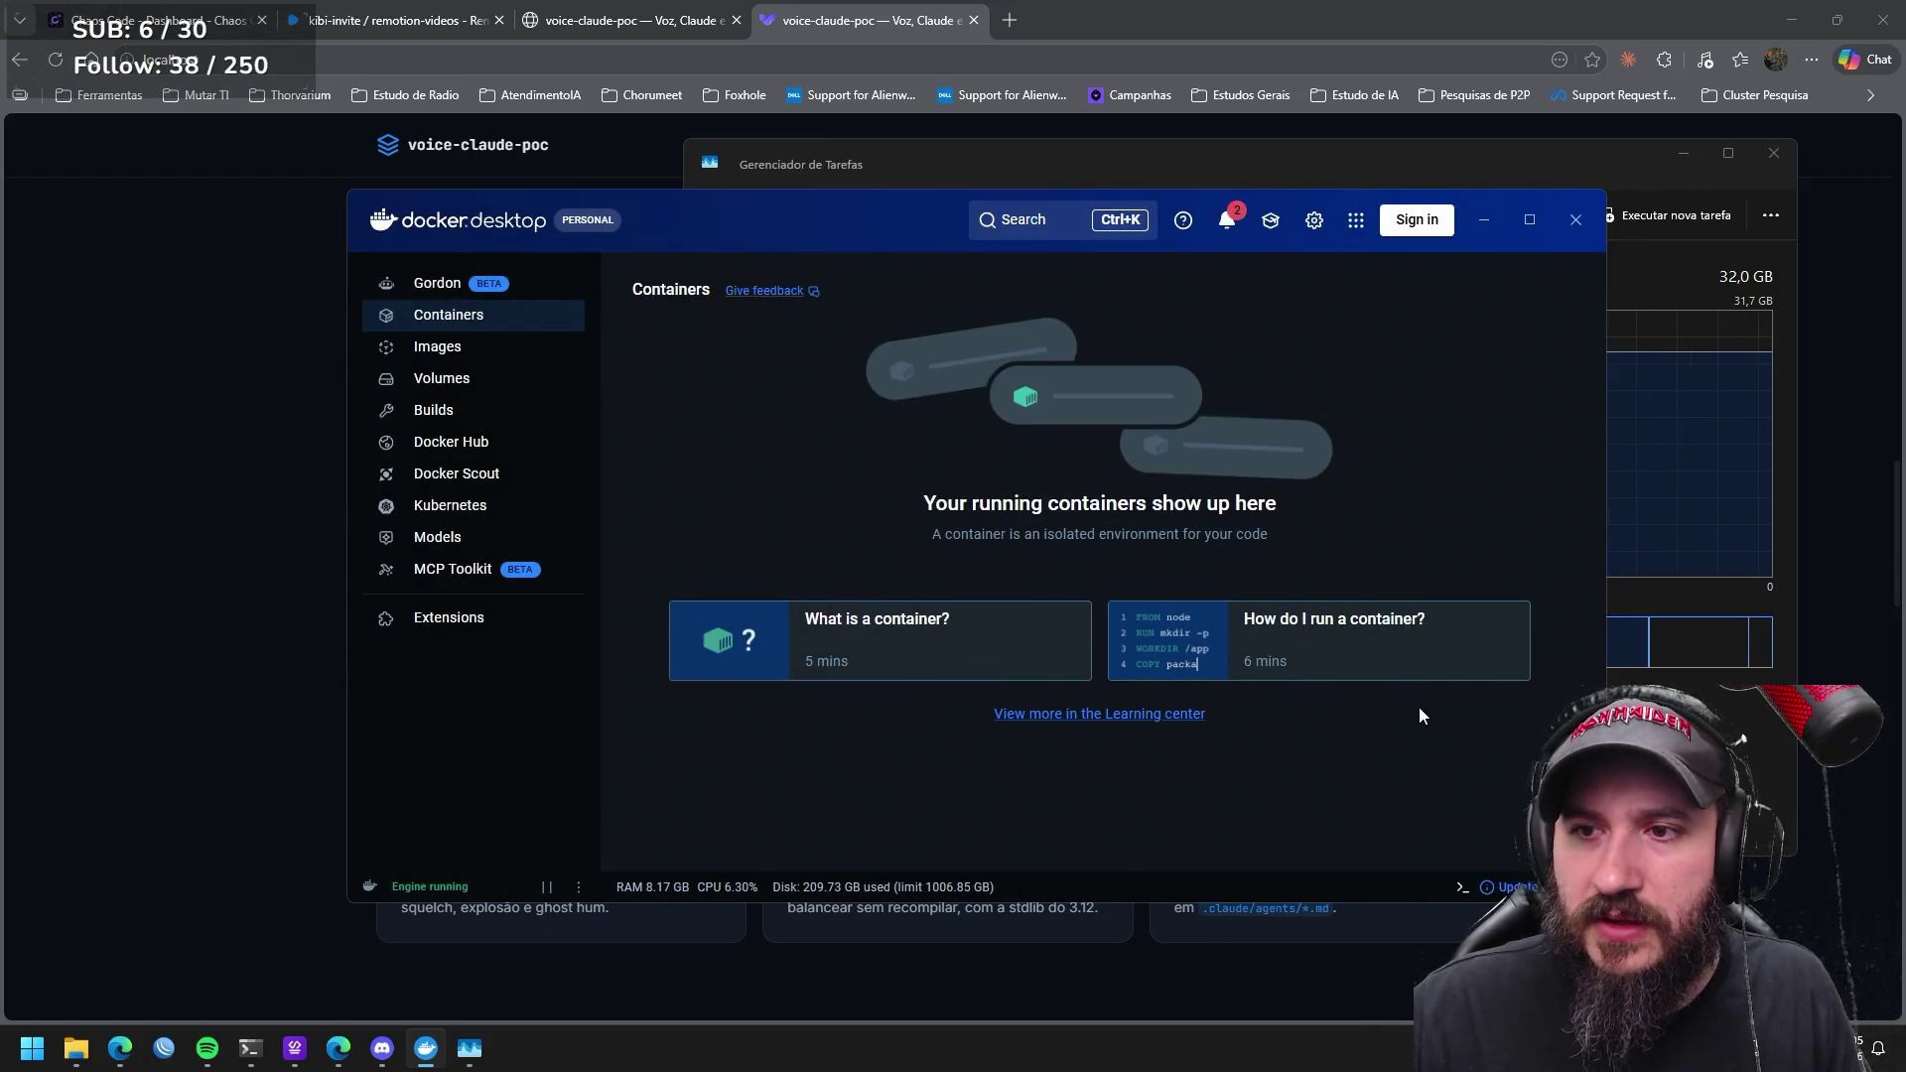
click(1639, 731)
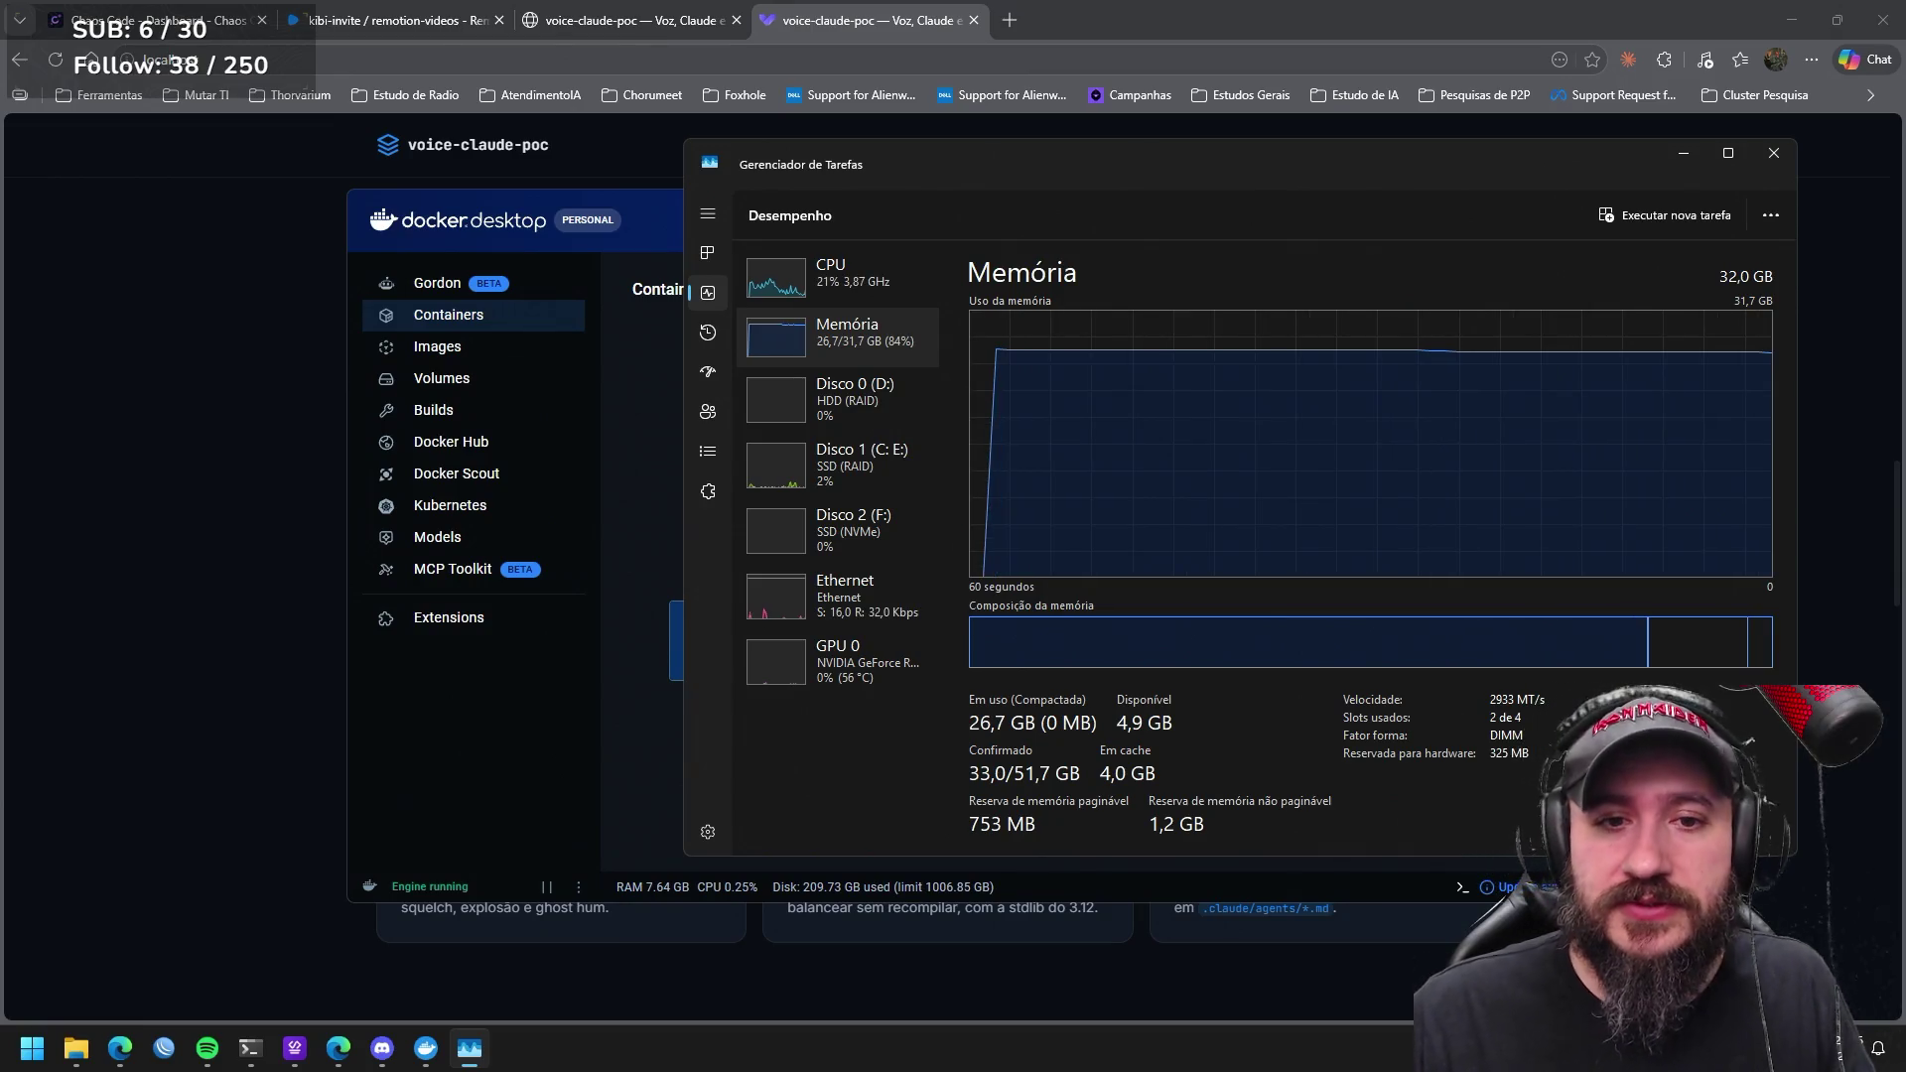
Return from Docker Desktop to the voice-claude-poc landing page in the browser.
click(574, 737)
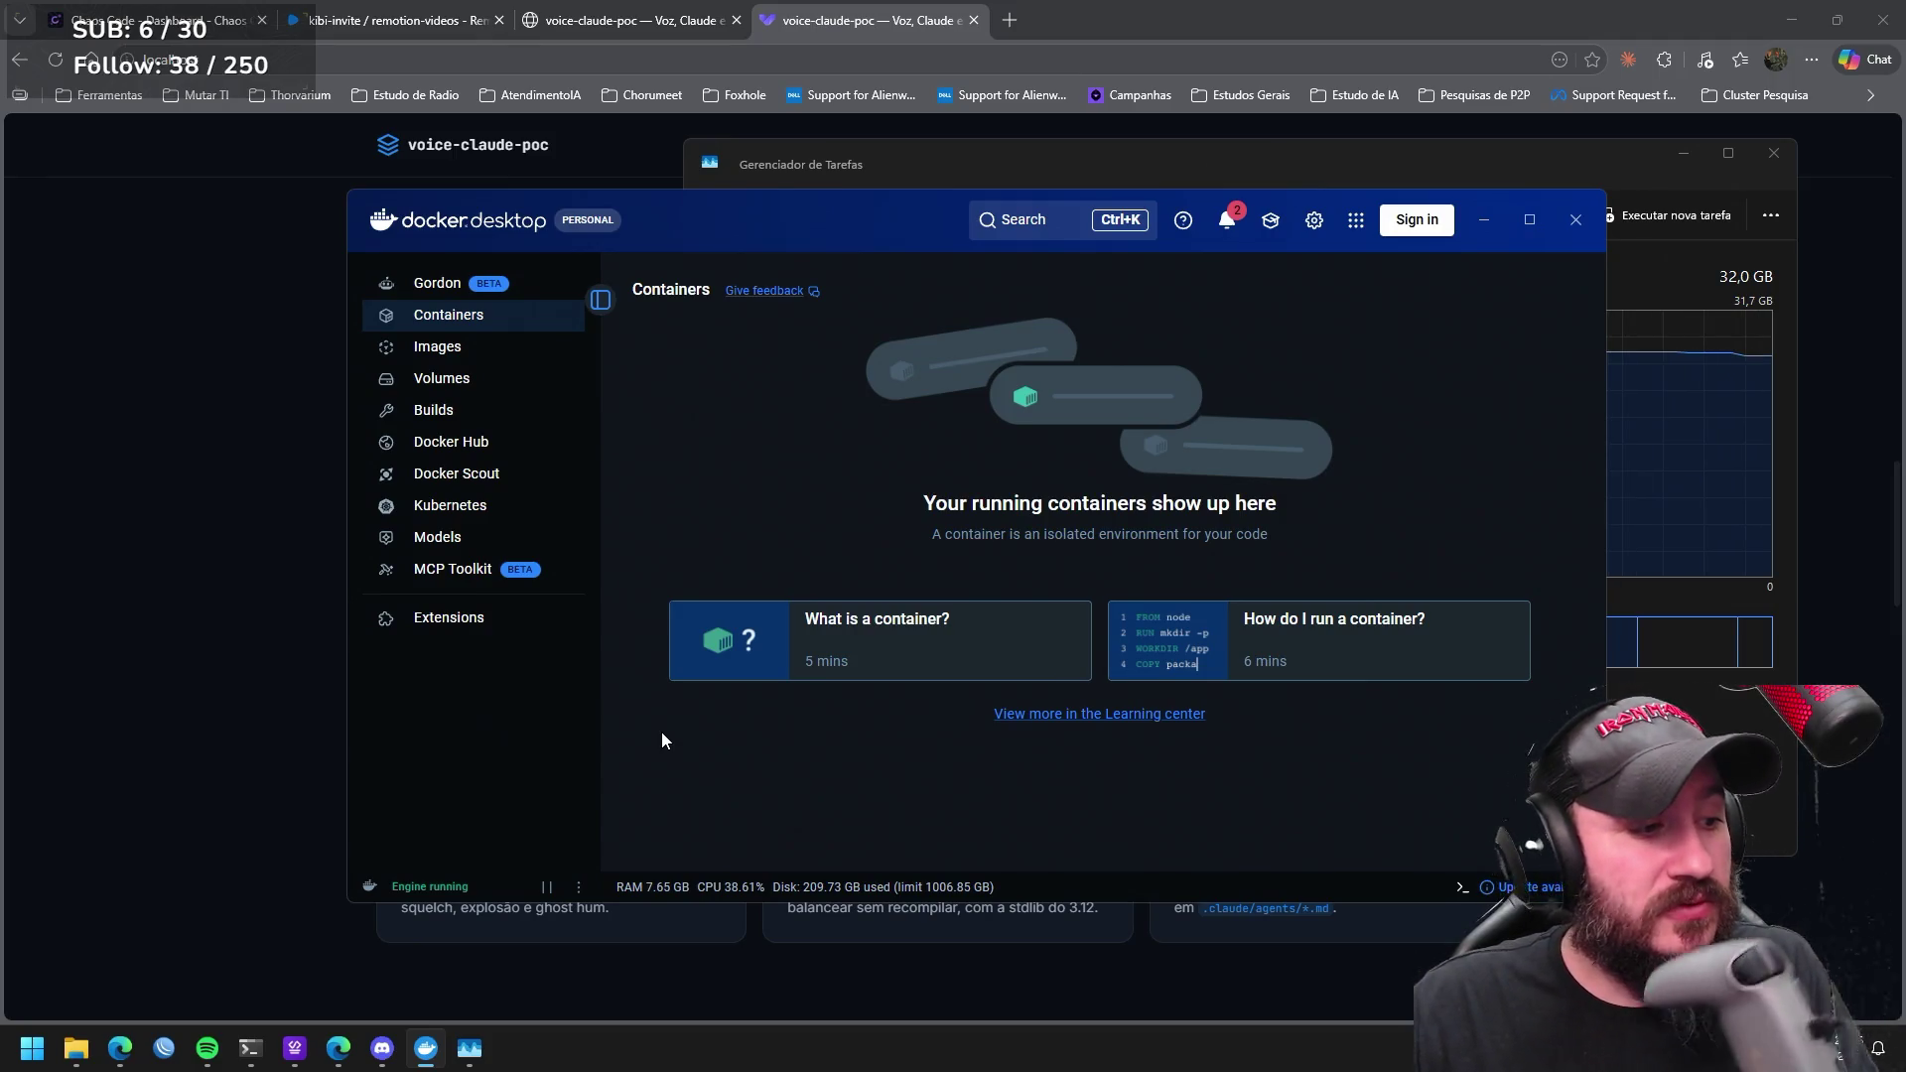
click(297, 412)
scroll(1122, 542, down, 2)
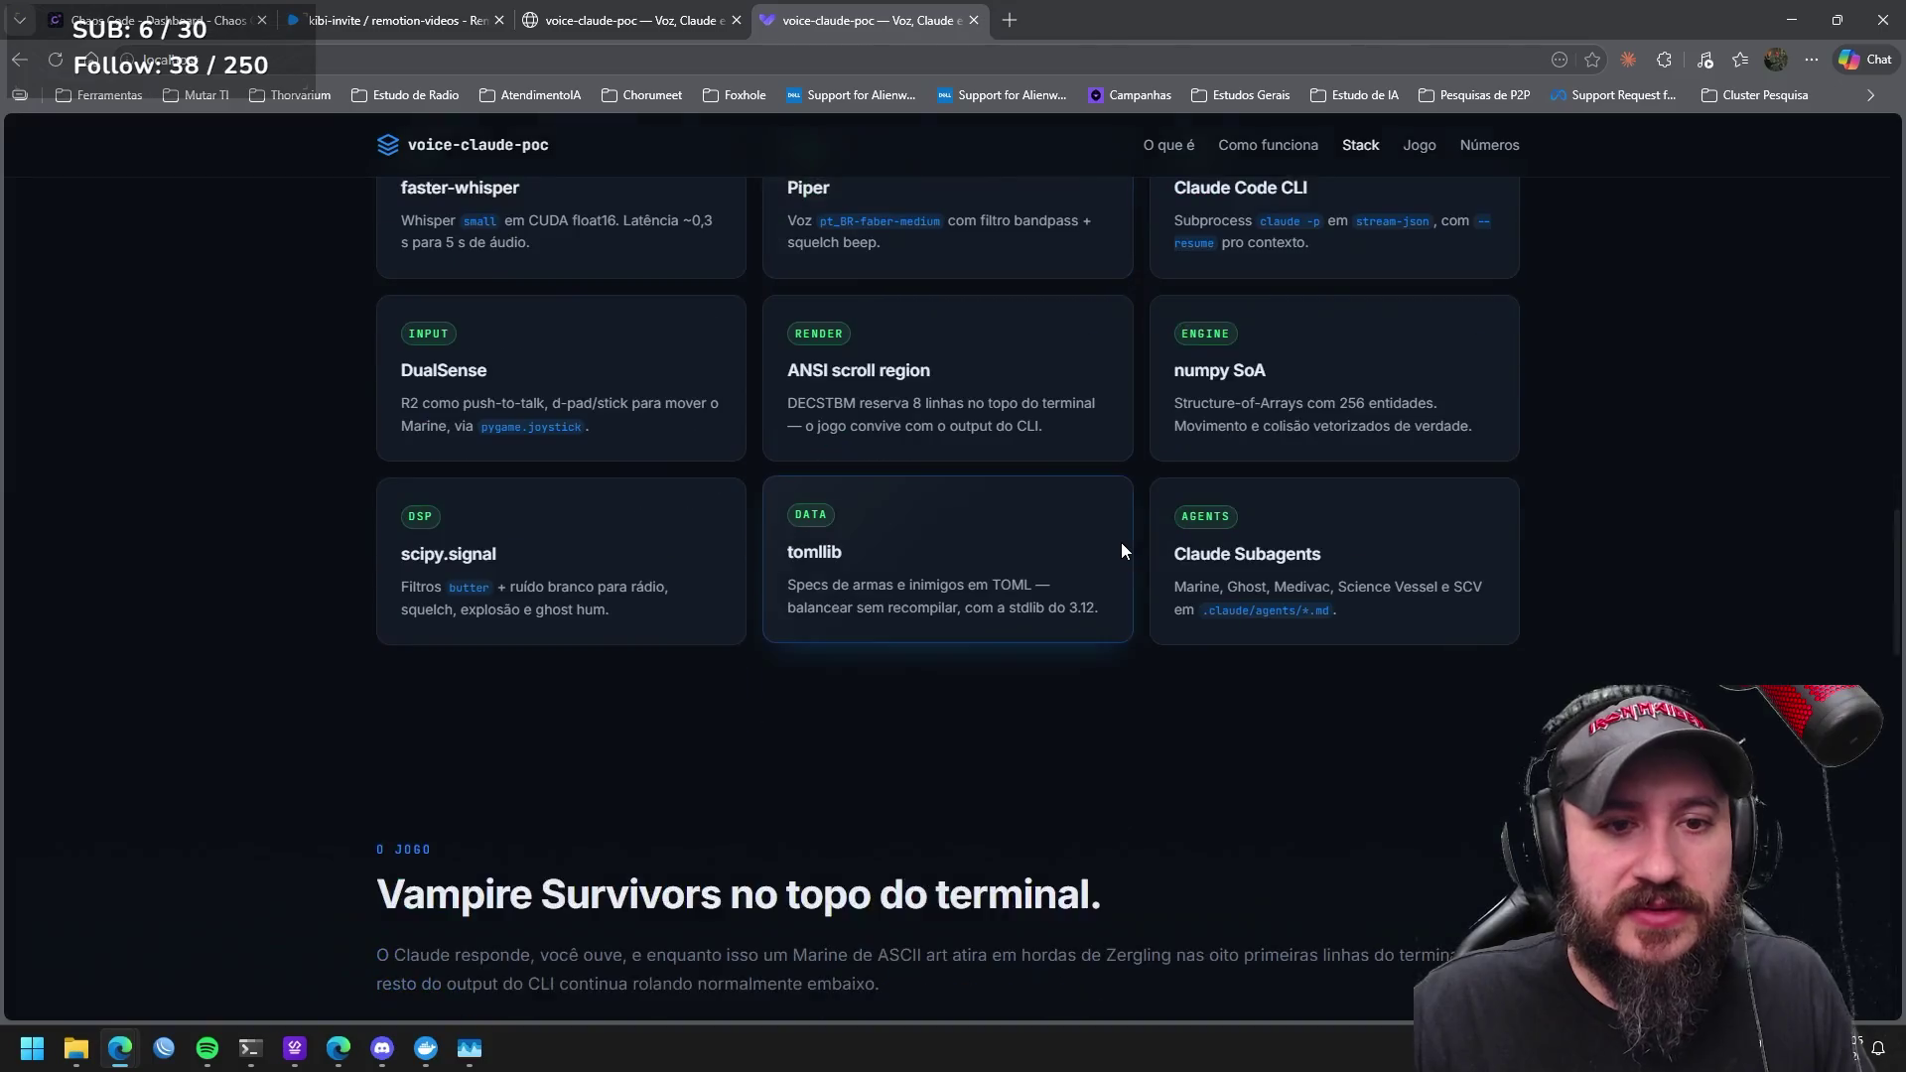
scroll(1122, 542, down, 3)
scroll(1114, 569, up, 2)
scroll(1114, 571, up, 2)
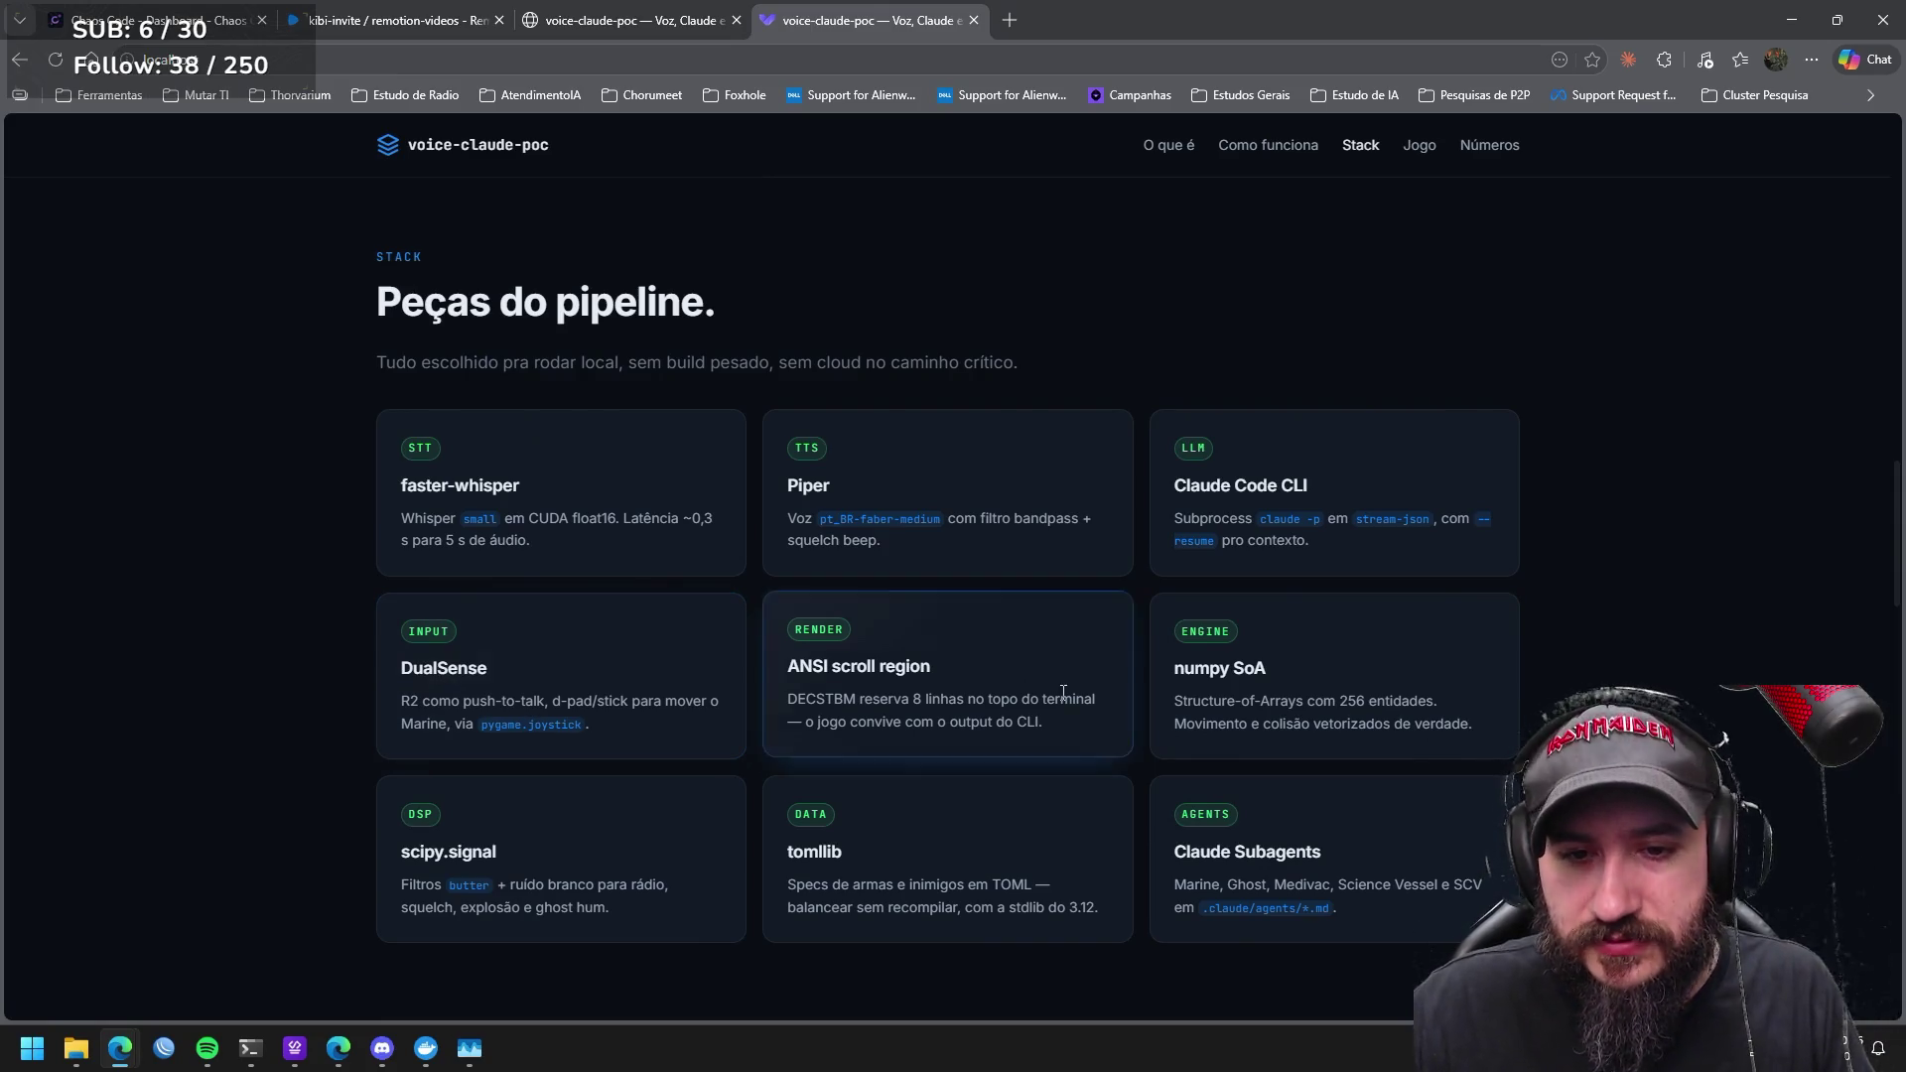
scroll(1484, 775, down, 1)
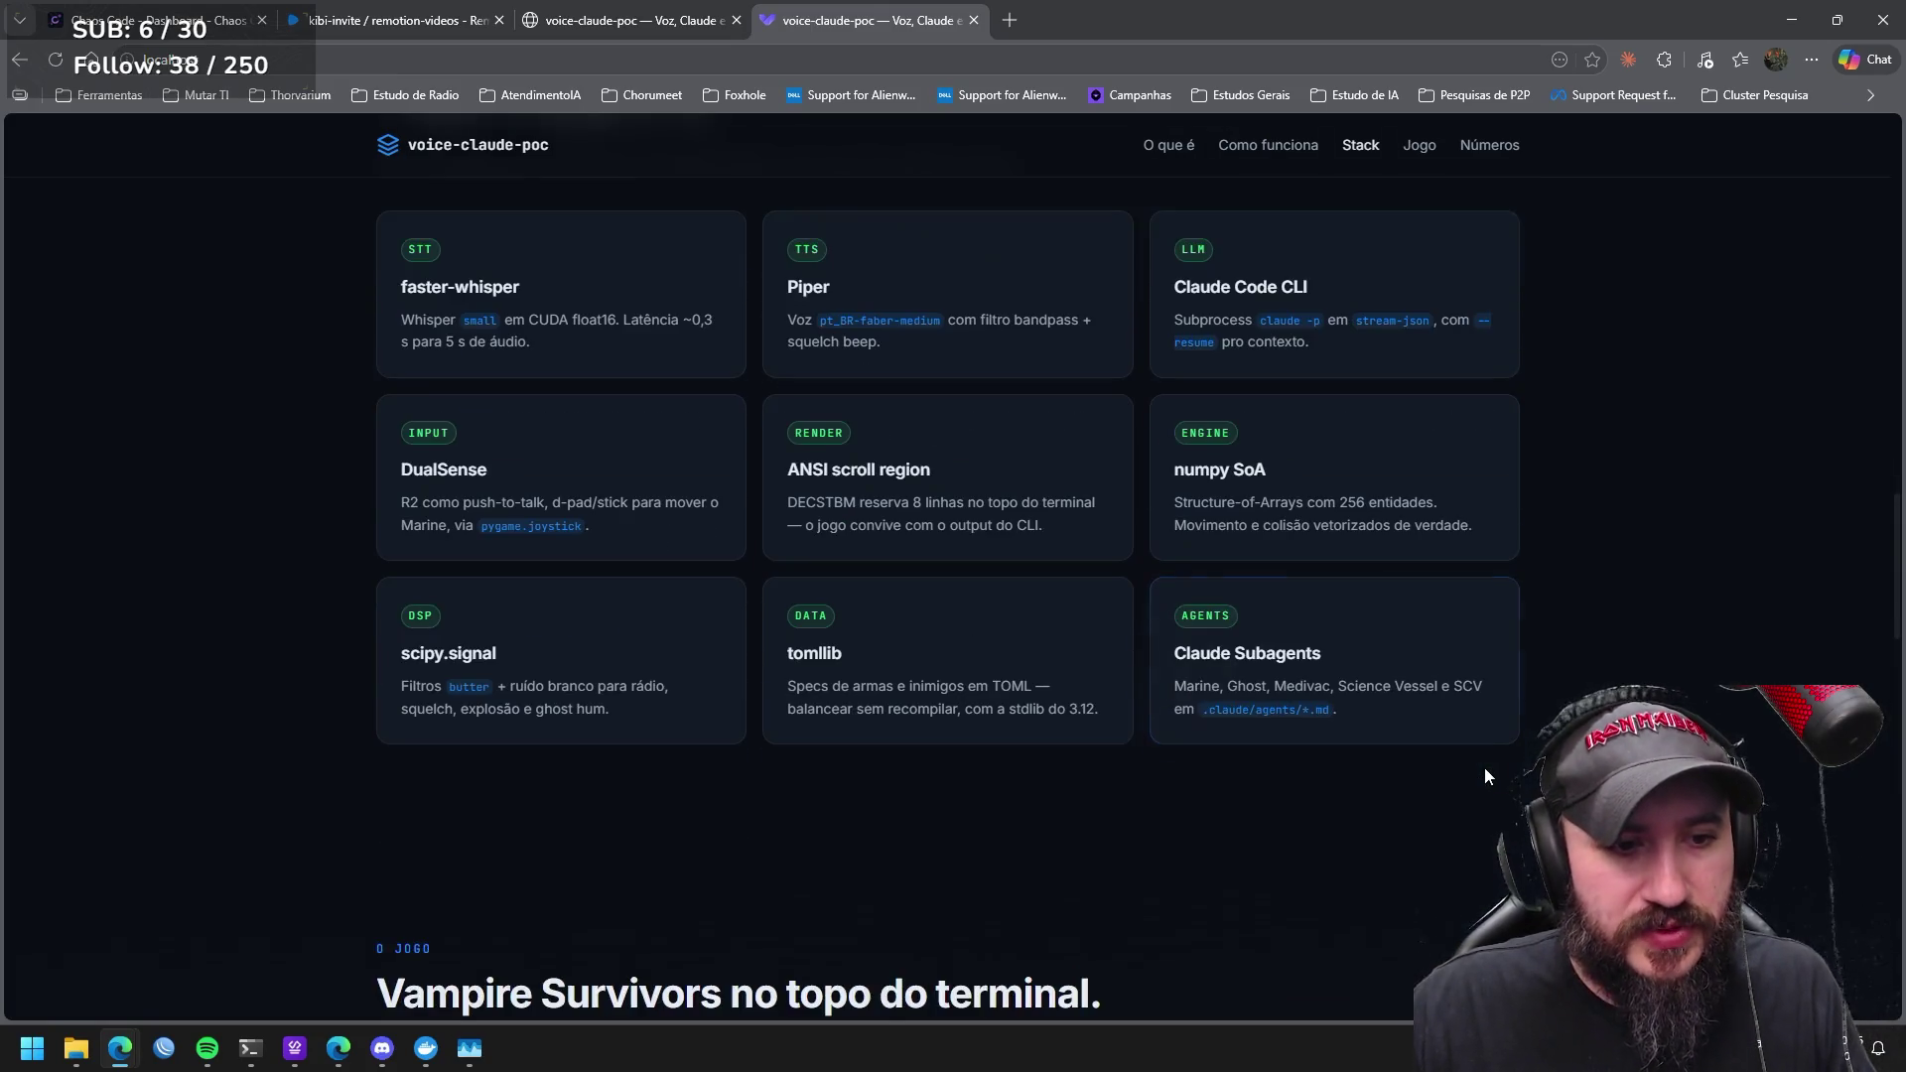
scroll(1481, 770, down, 5)
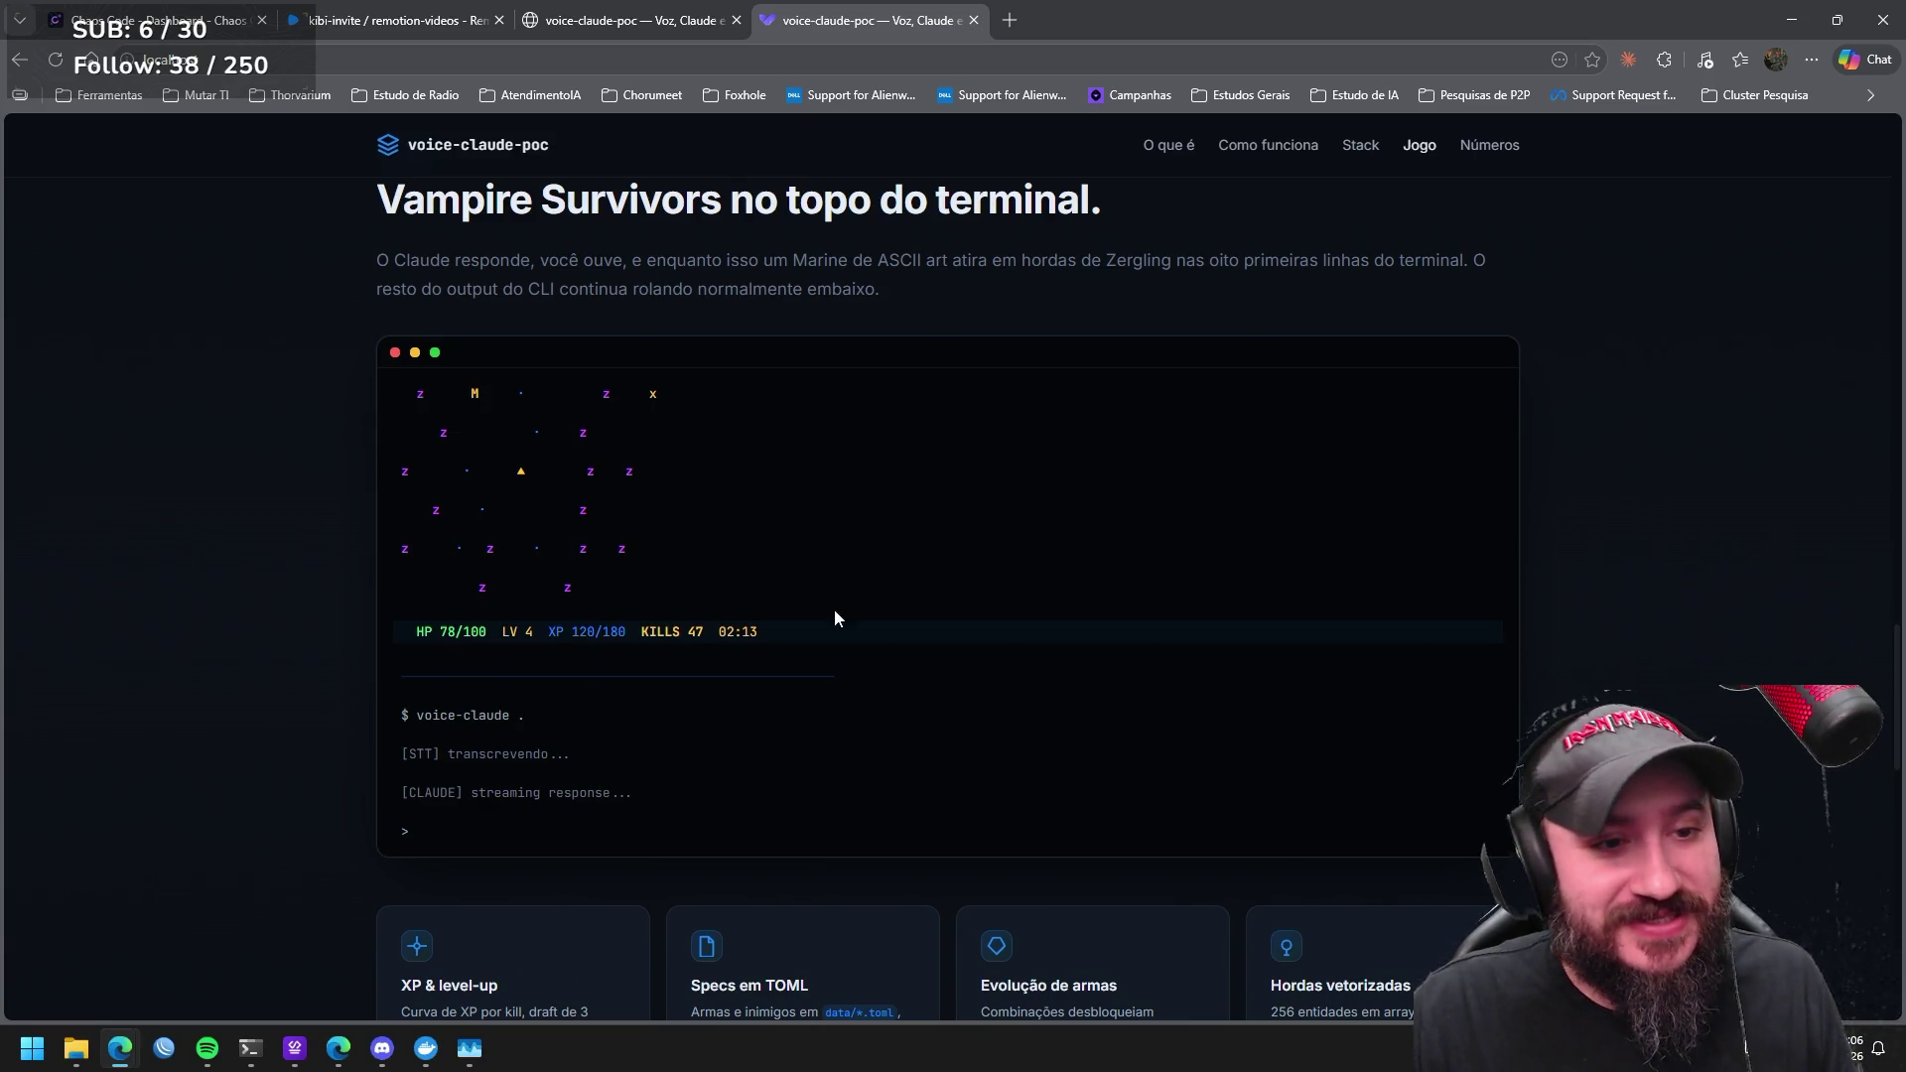
scroll(858, 582, down, 3)
scroll(856, 578, down, 5)
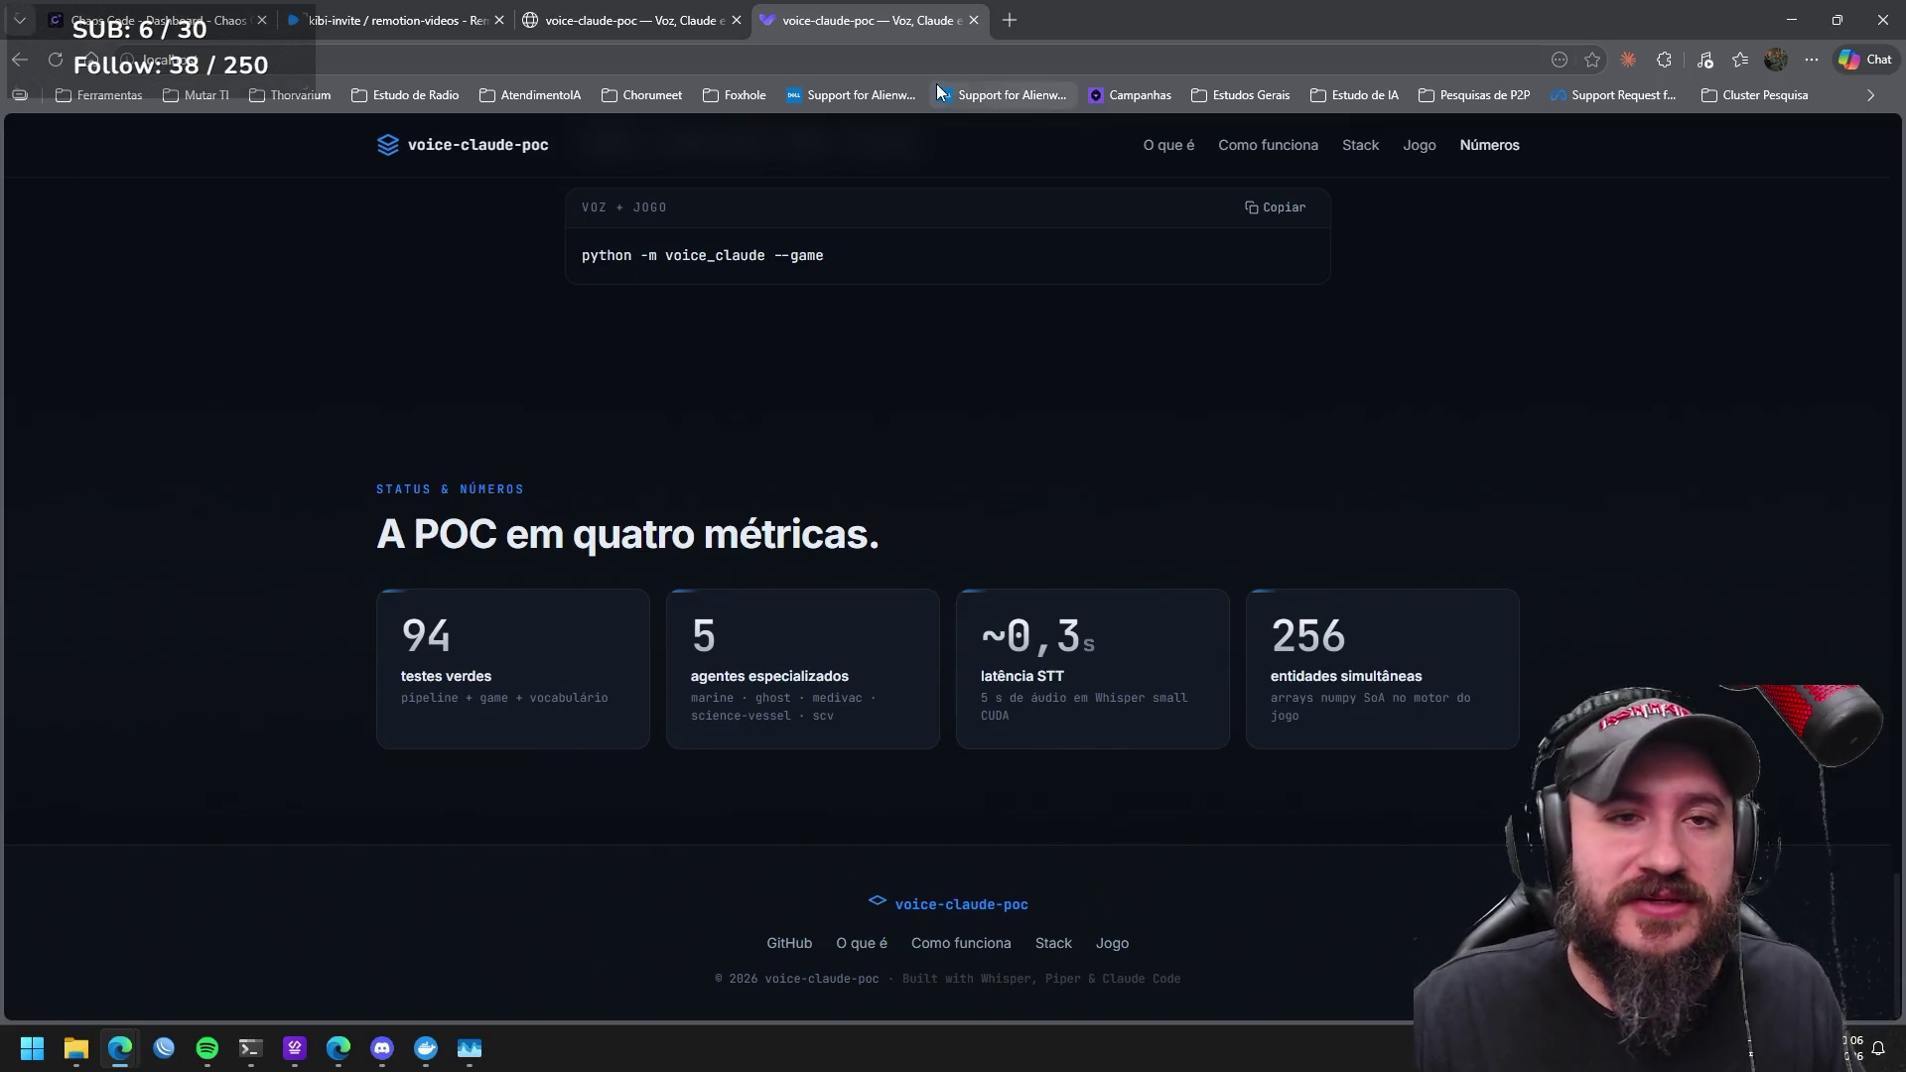
Close both voice-claude-poc landing page tabs, leaving the kibi-invite Remotion tab.
click(975, 20)
click(737, 19)
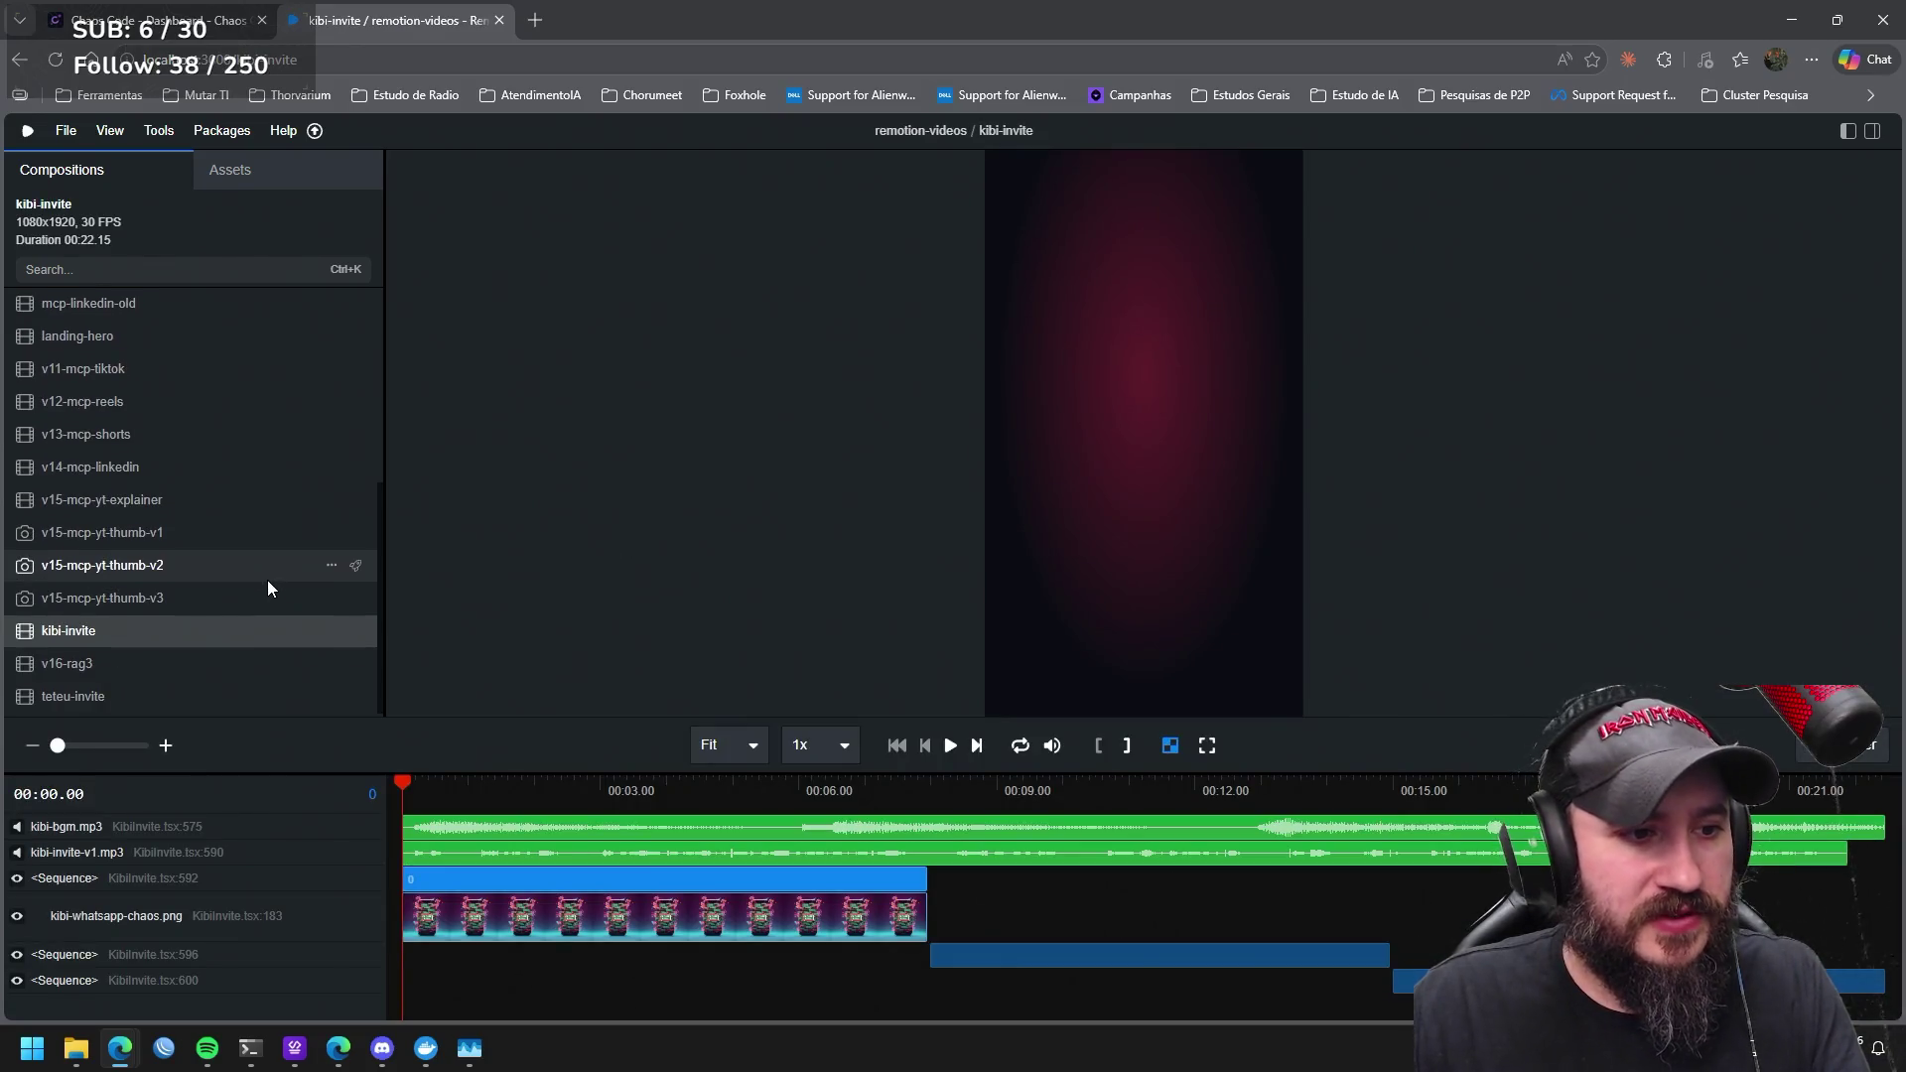
mouse_move(250, 1050)
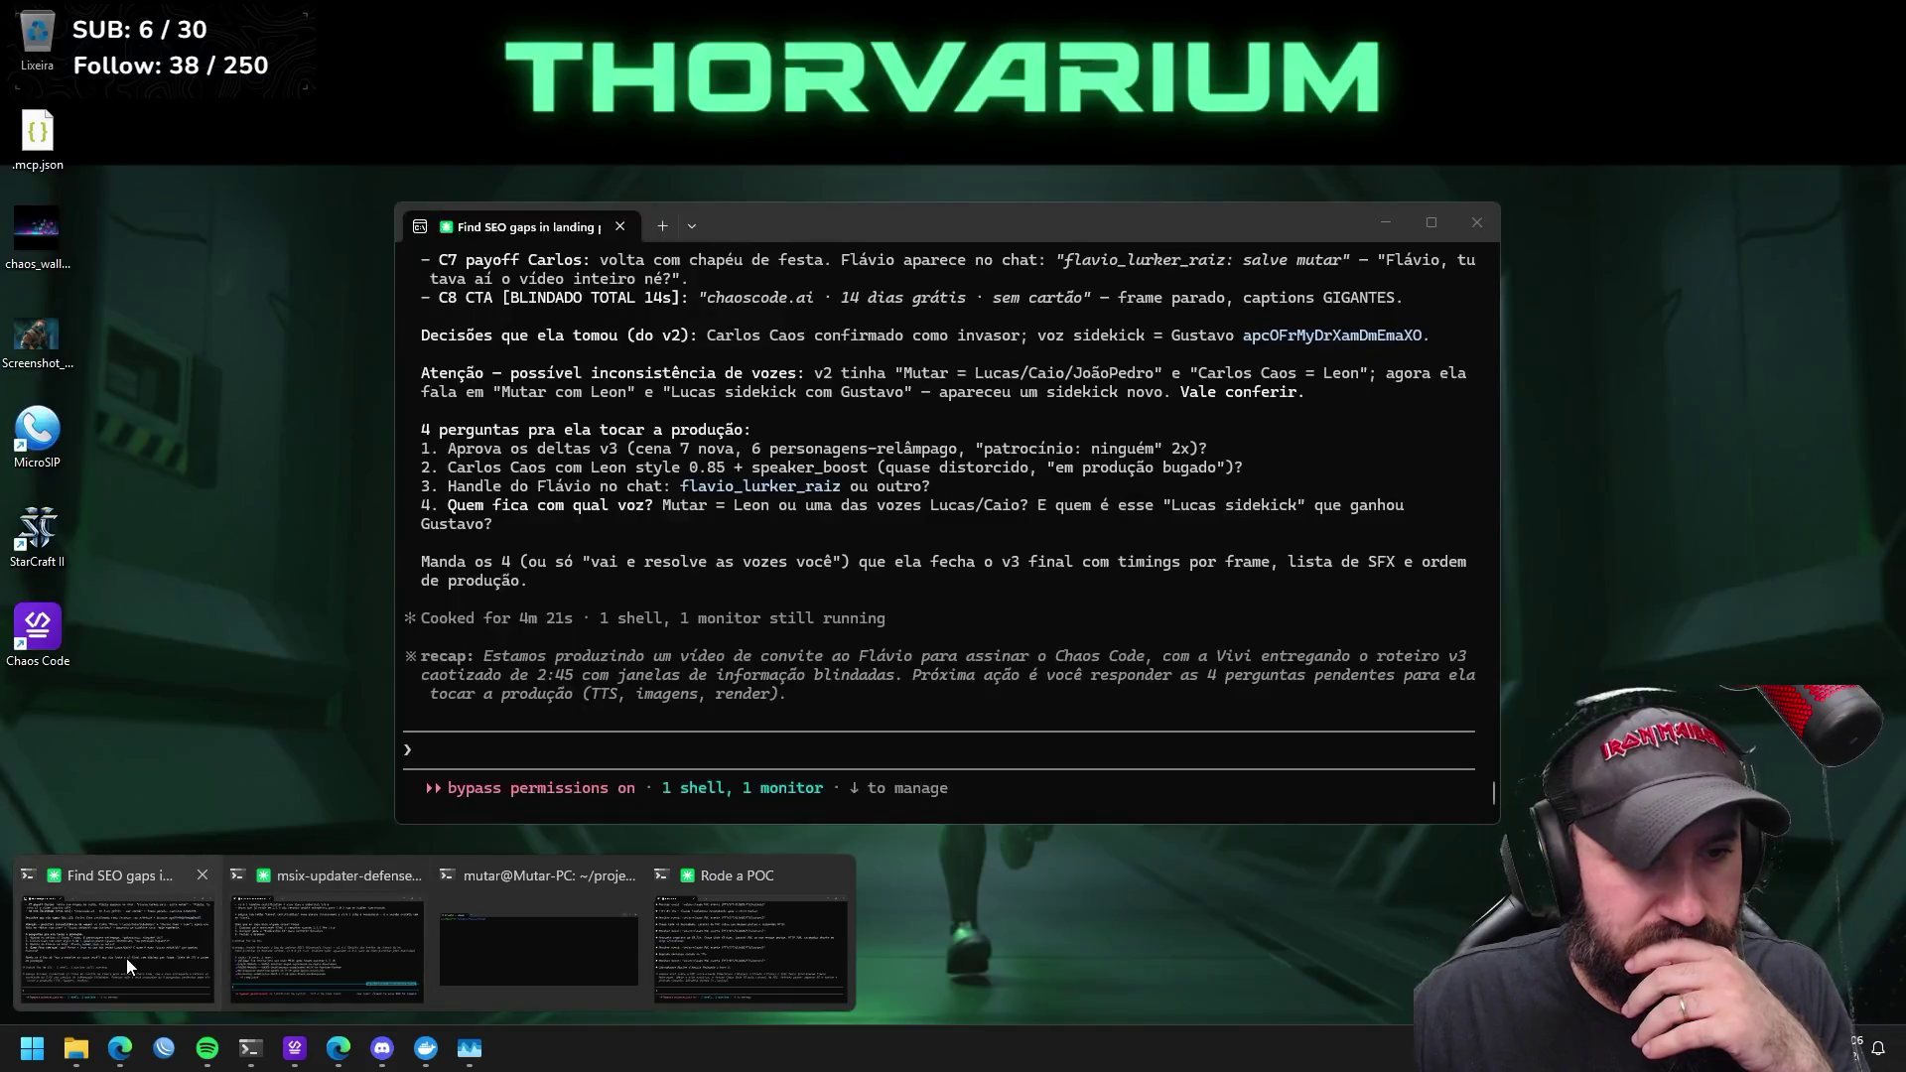
Send Claude Code in the Find SEO gaps session the request to continue developing the invite video.
click(128, 958)
scroll(730, 597, up, 4)
scroll(728, 604, up, 1)
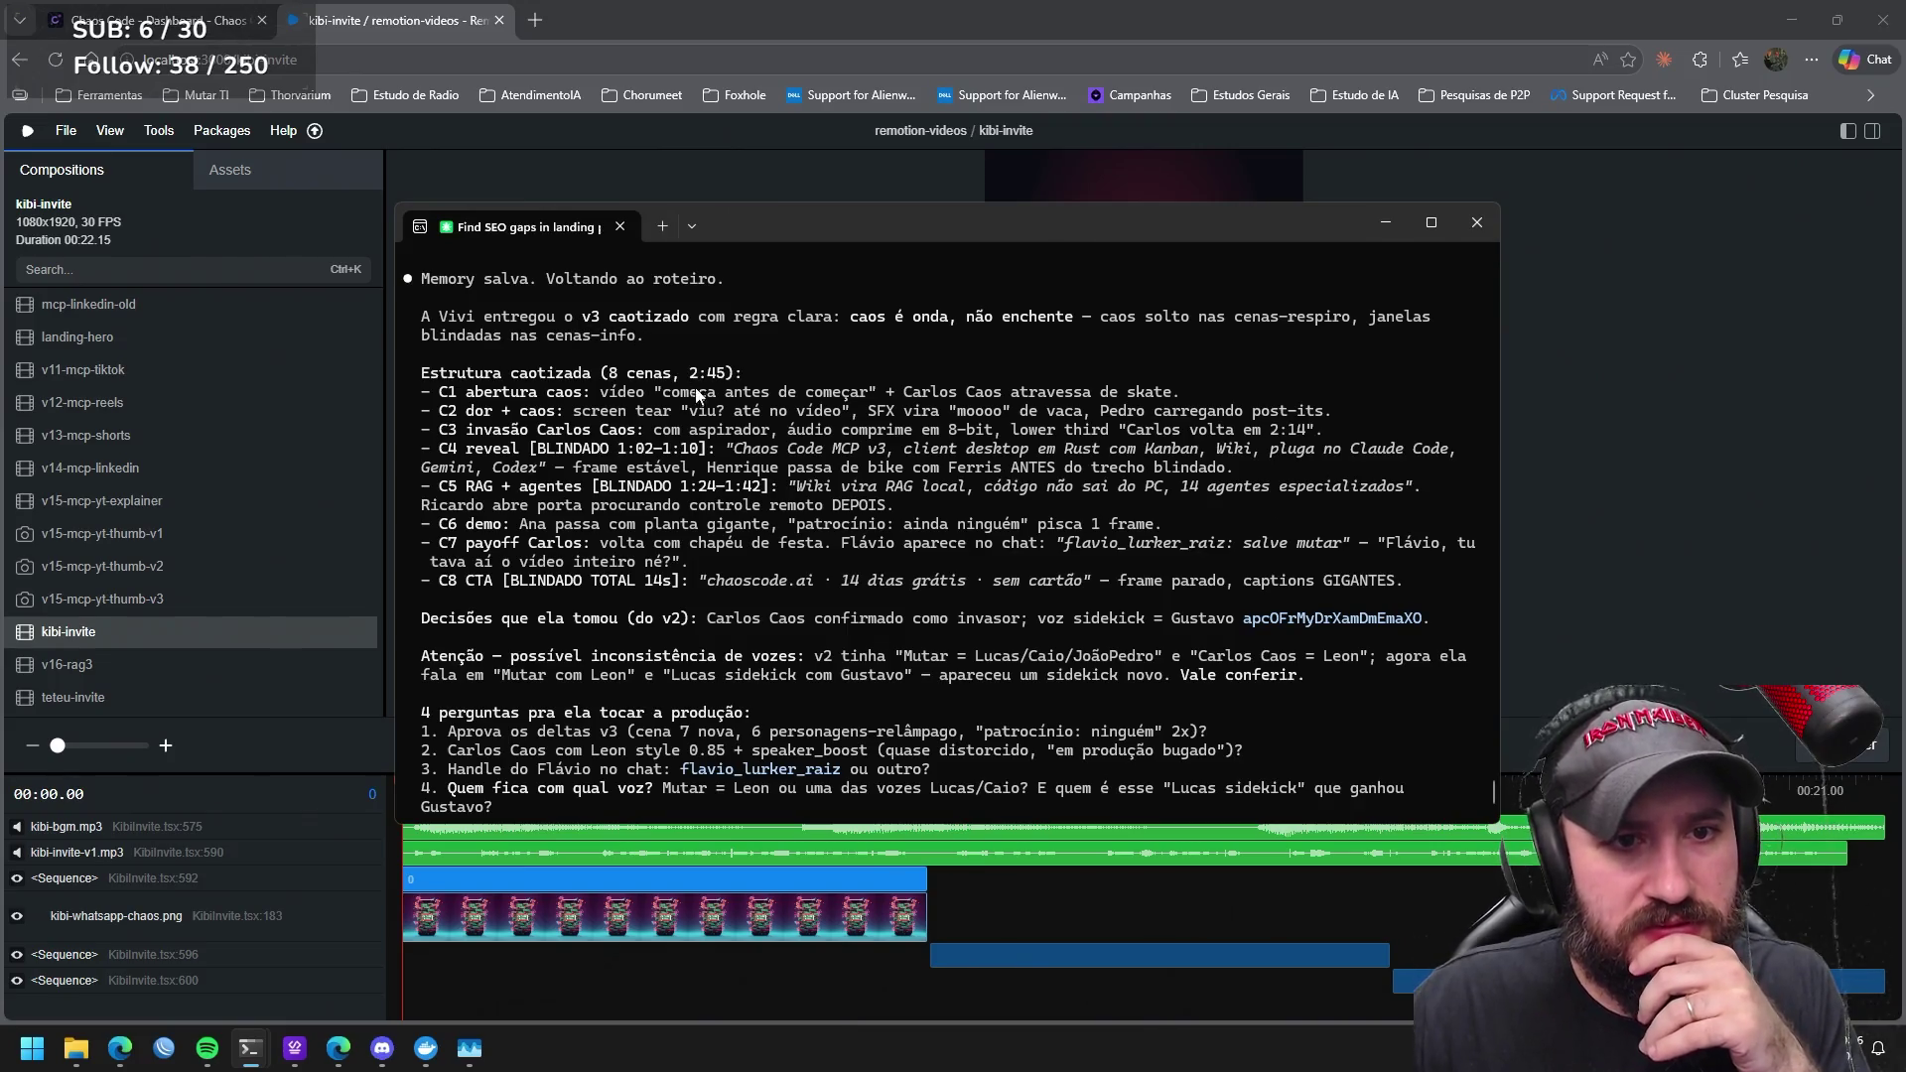
scroll(723, 516, down, 3)
scroll(722, 517, down, 2)
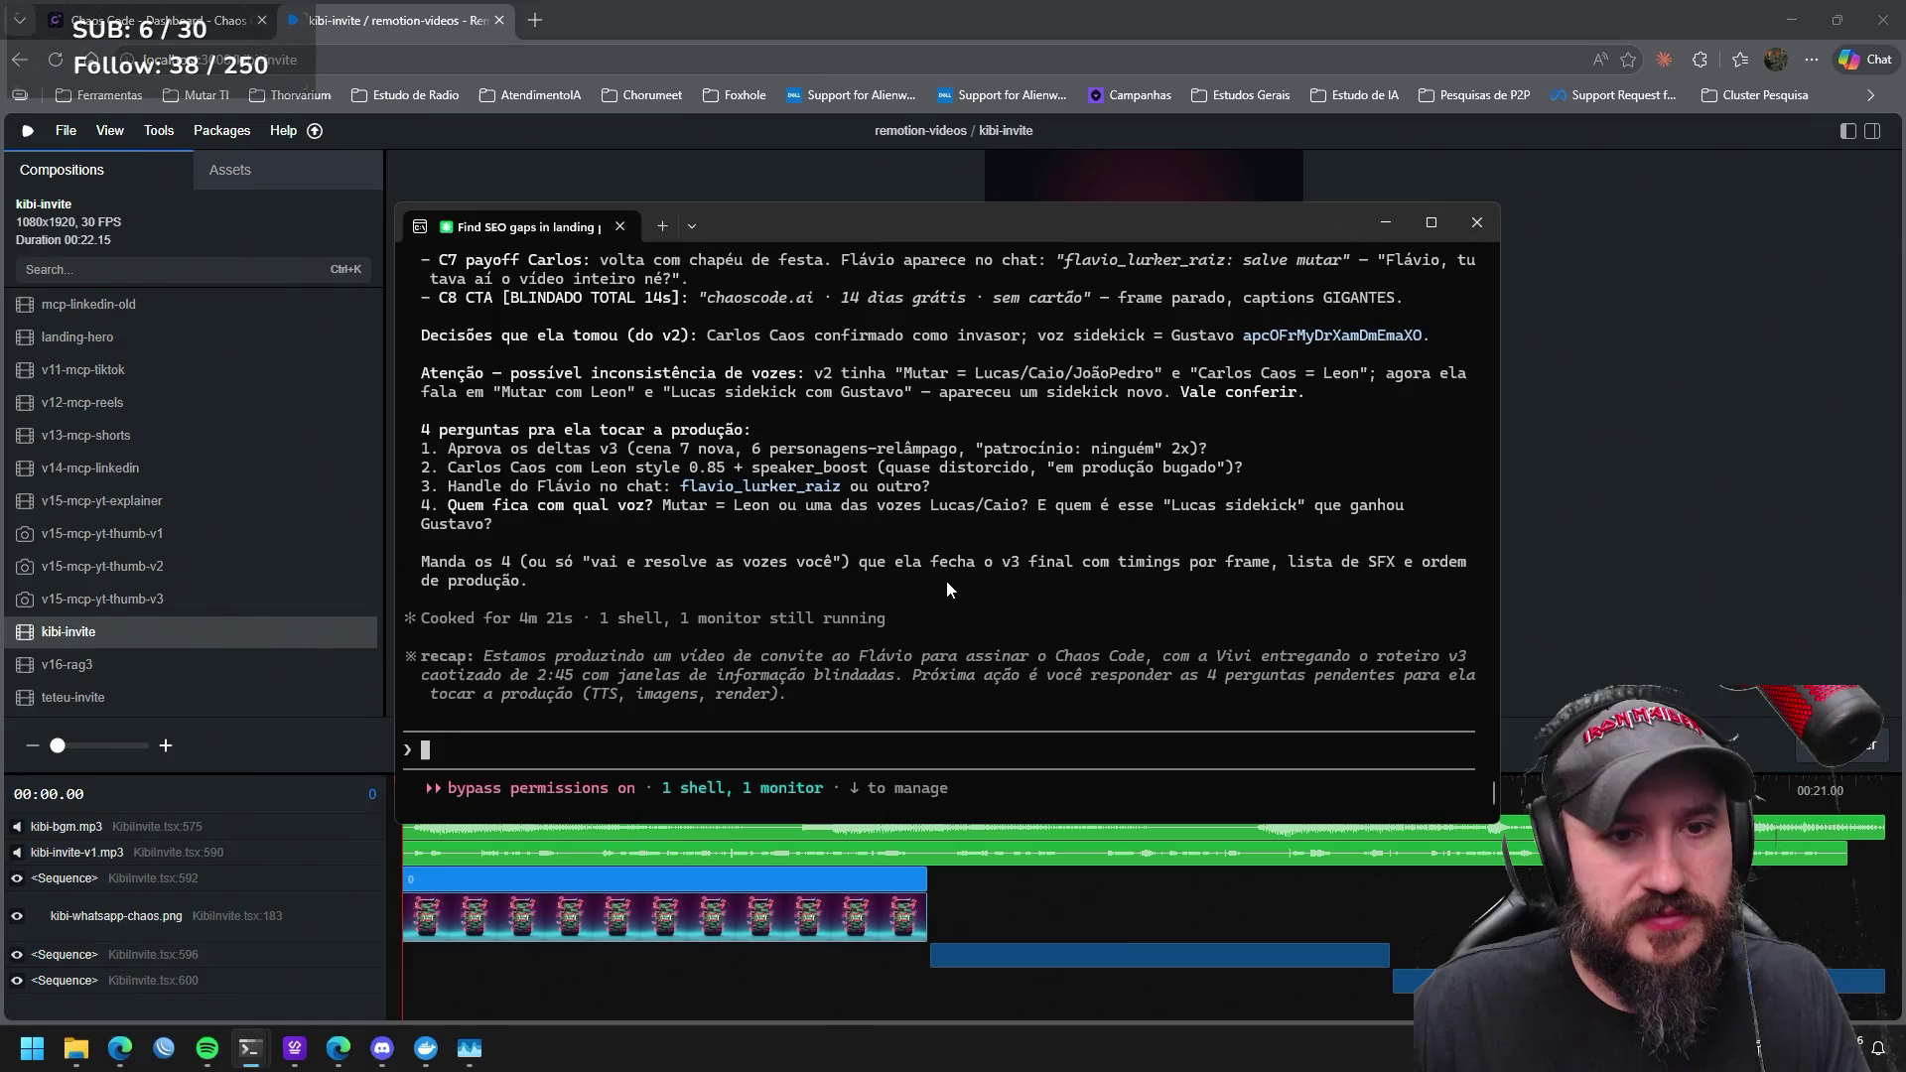
text(pros)
text(siga com )
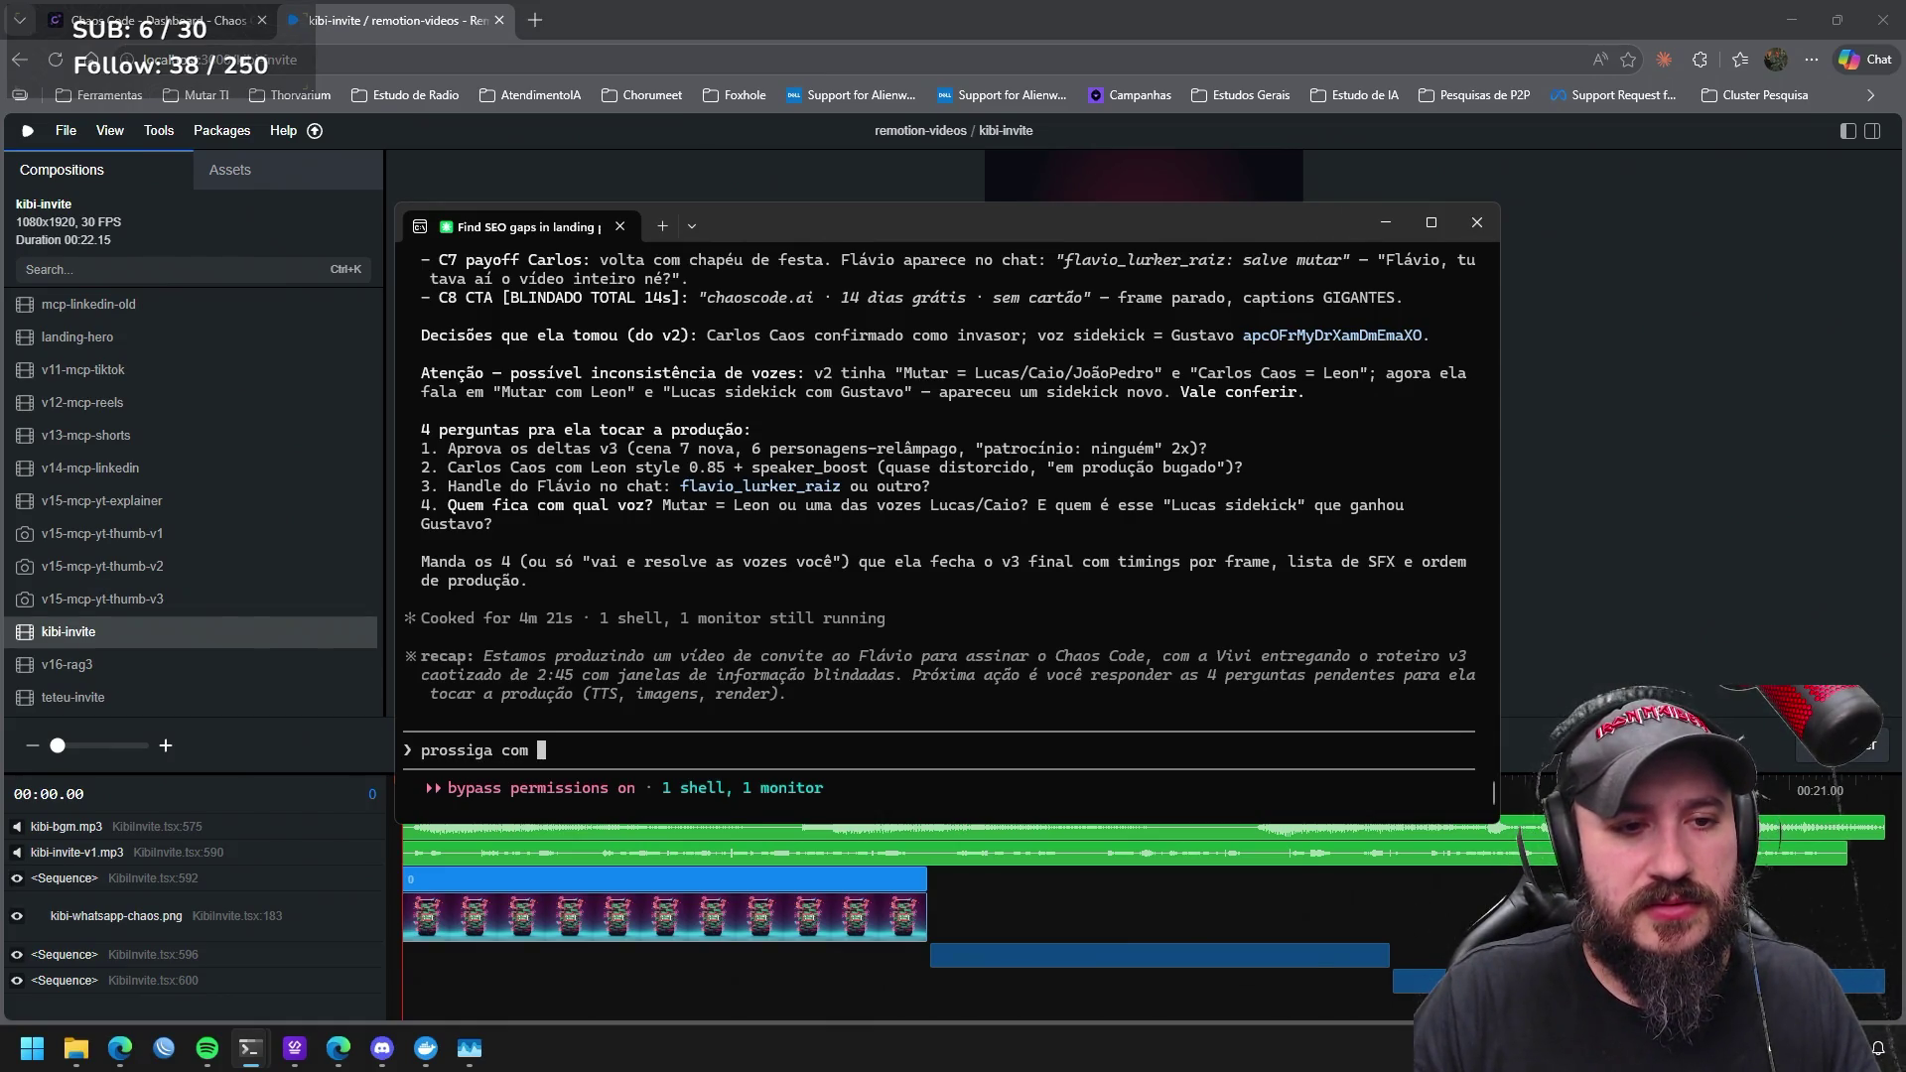
text(o desenvo)
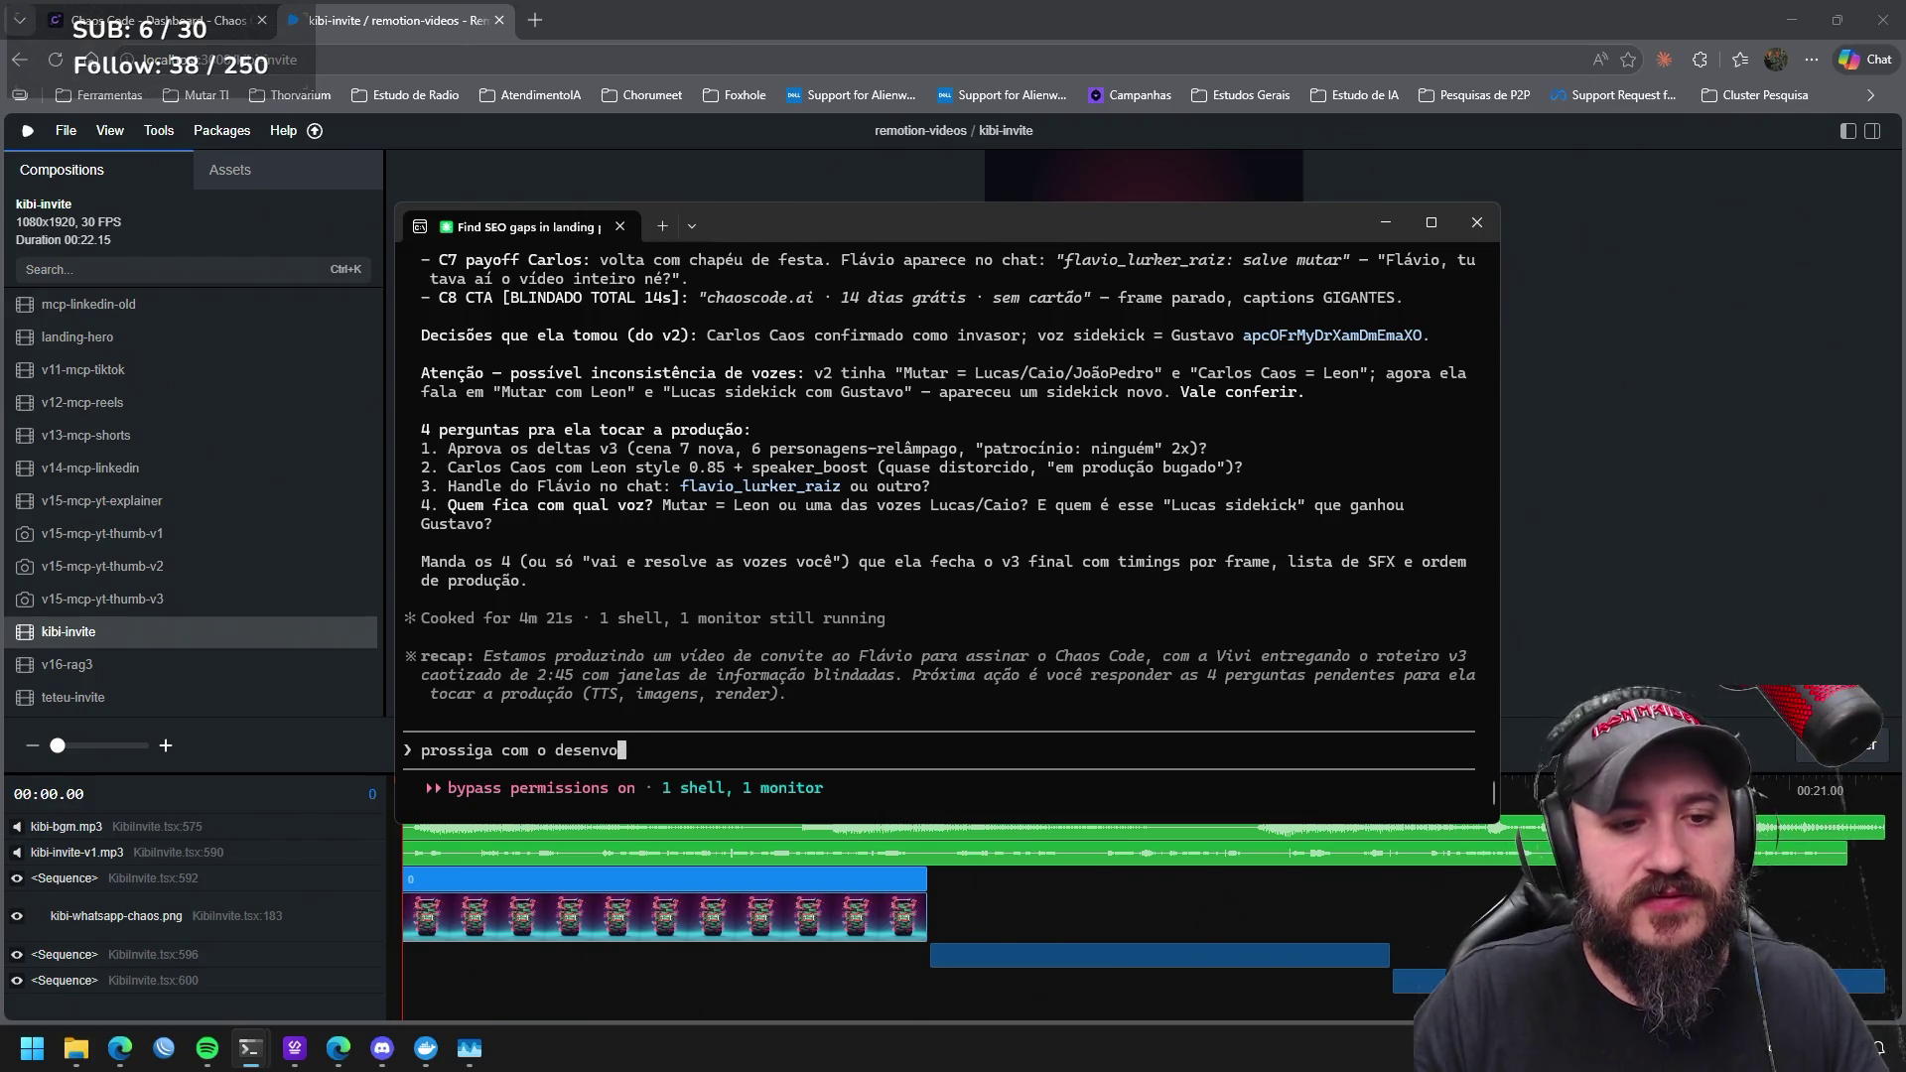
text(lvimento do vid)
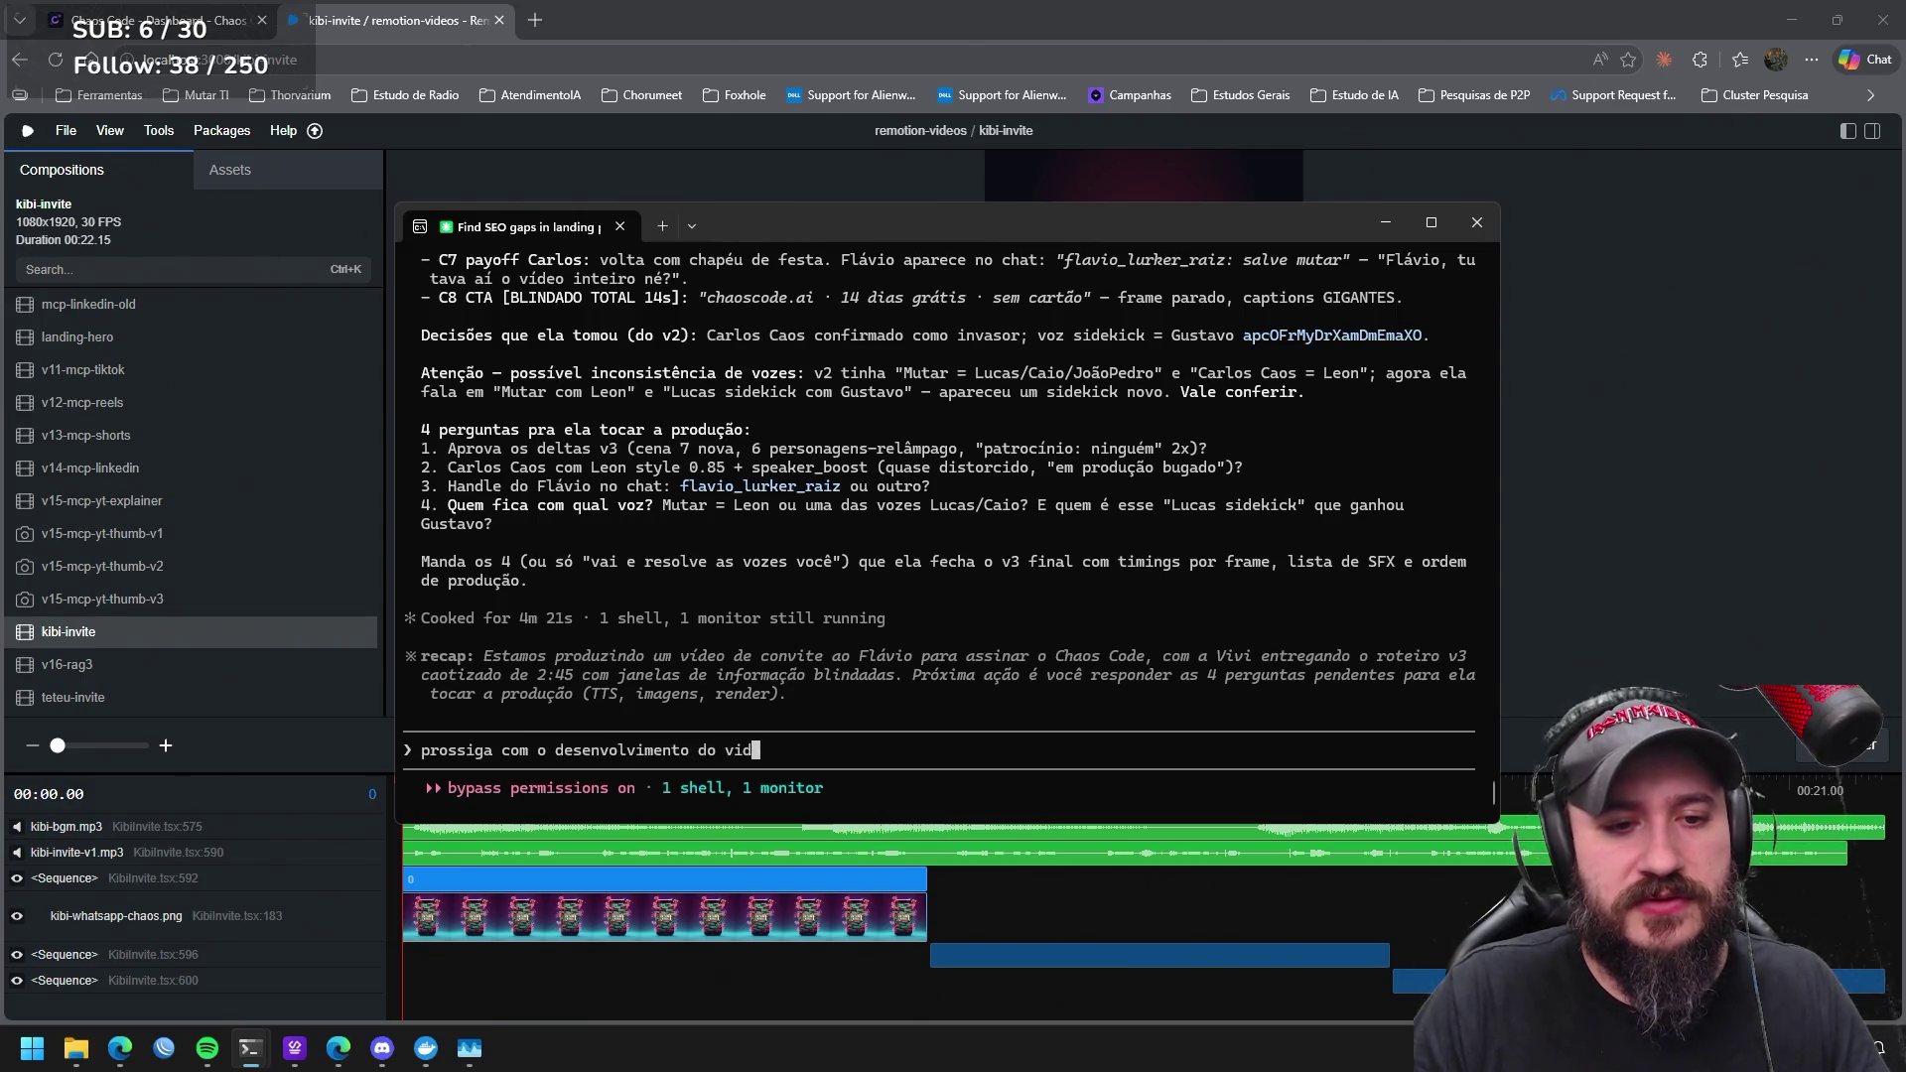
text(eo)
key(Return)
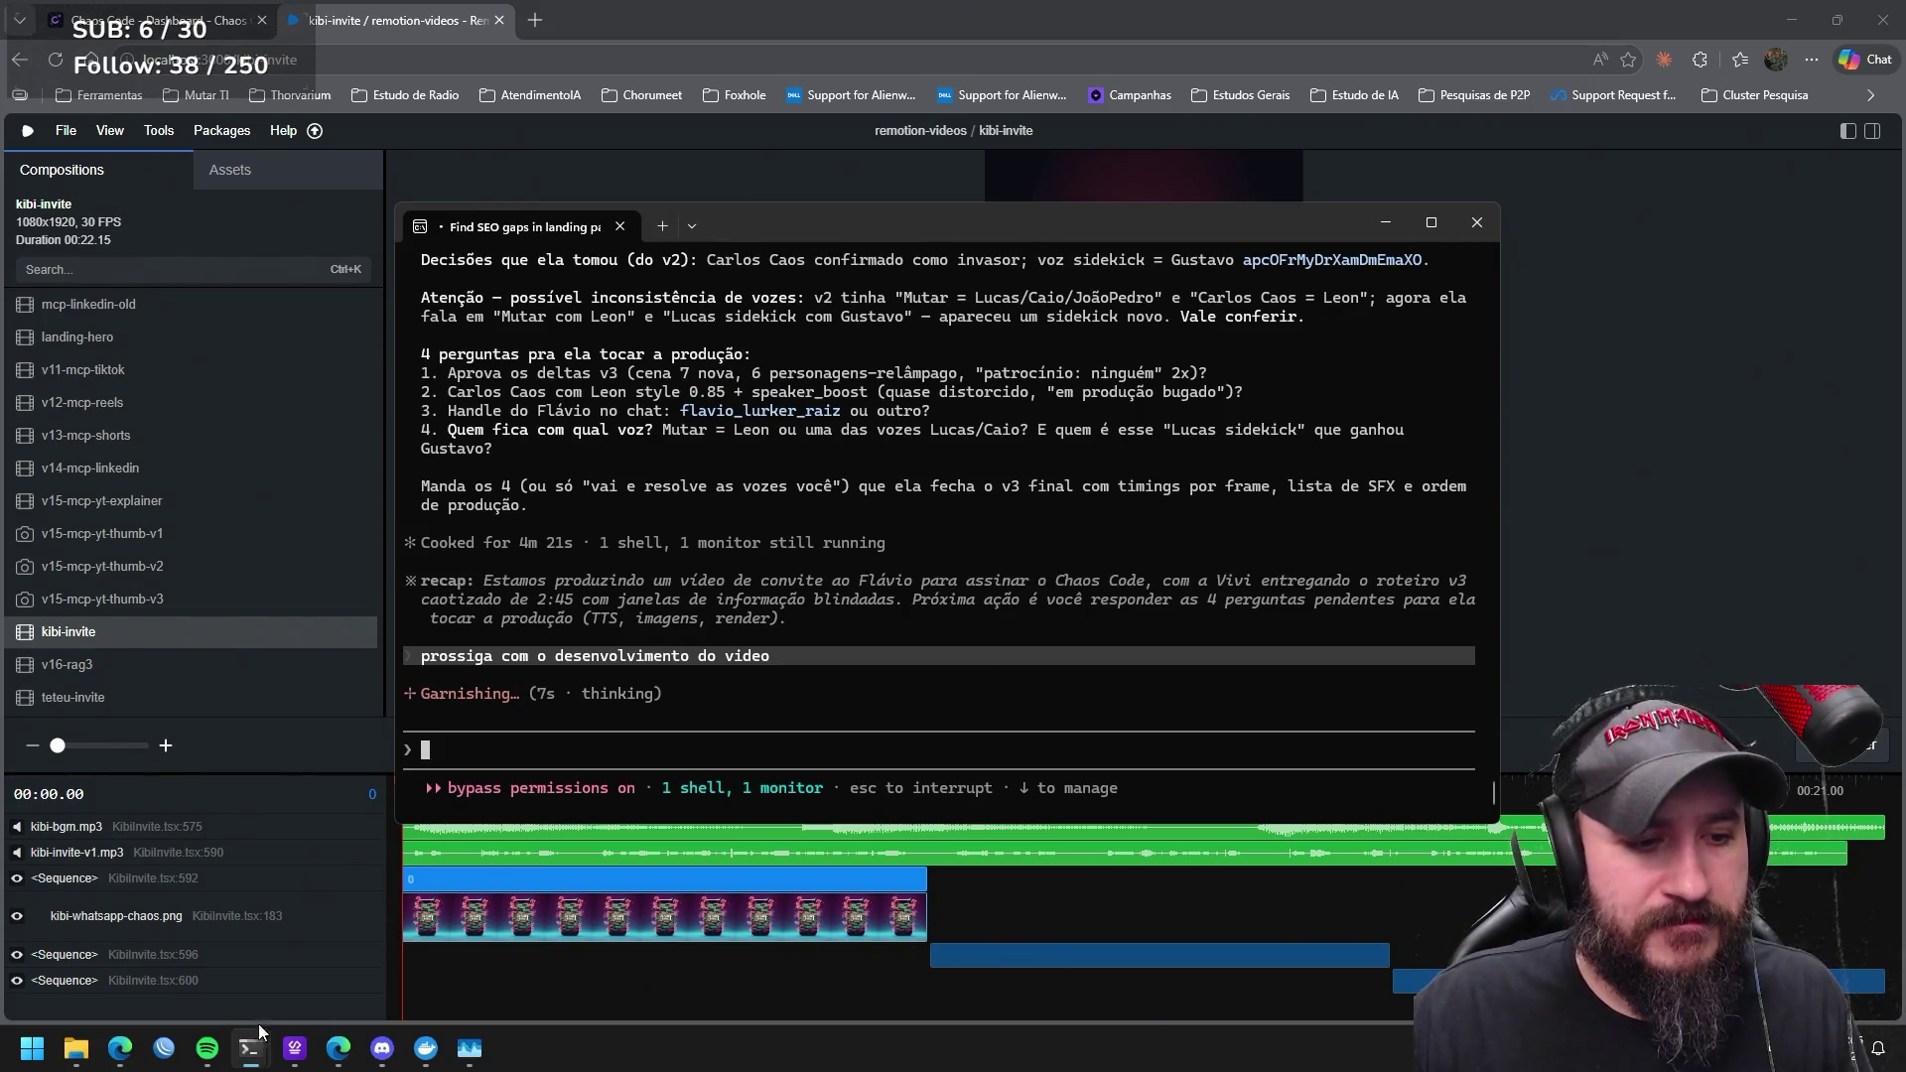
mouse_move(249, 1049)
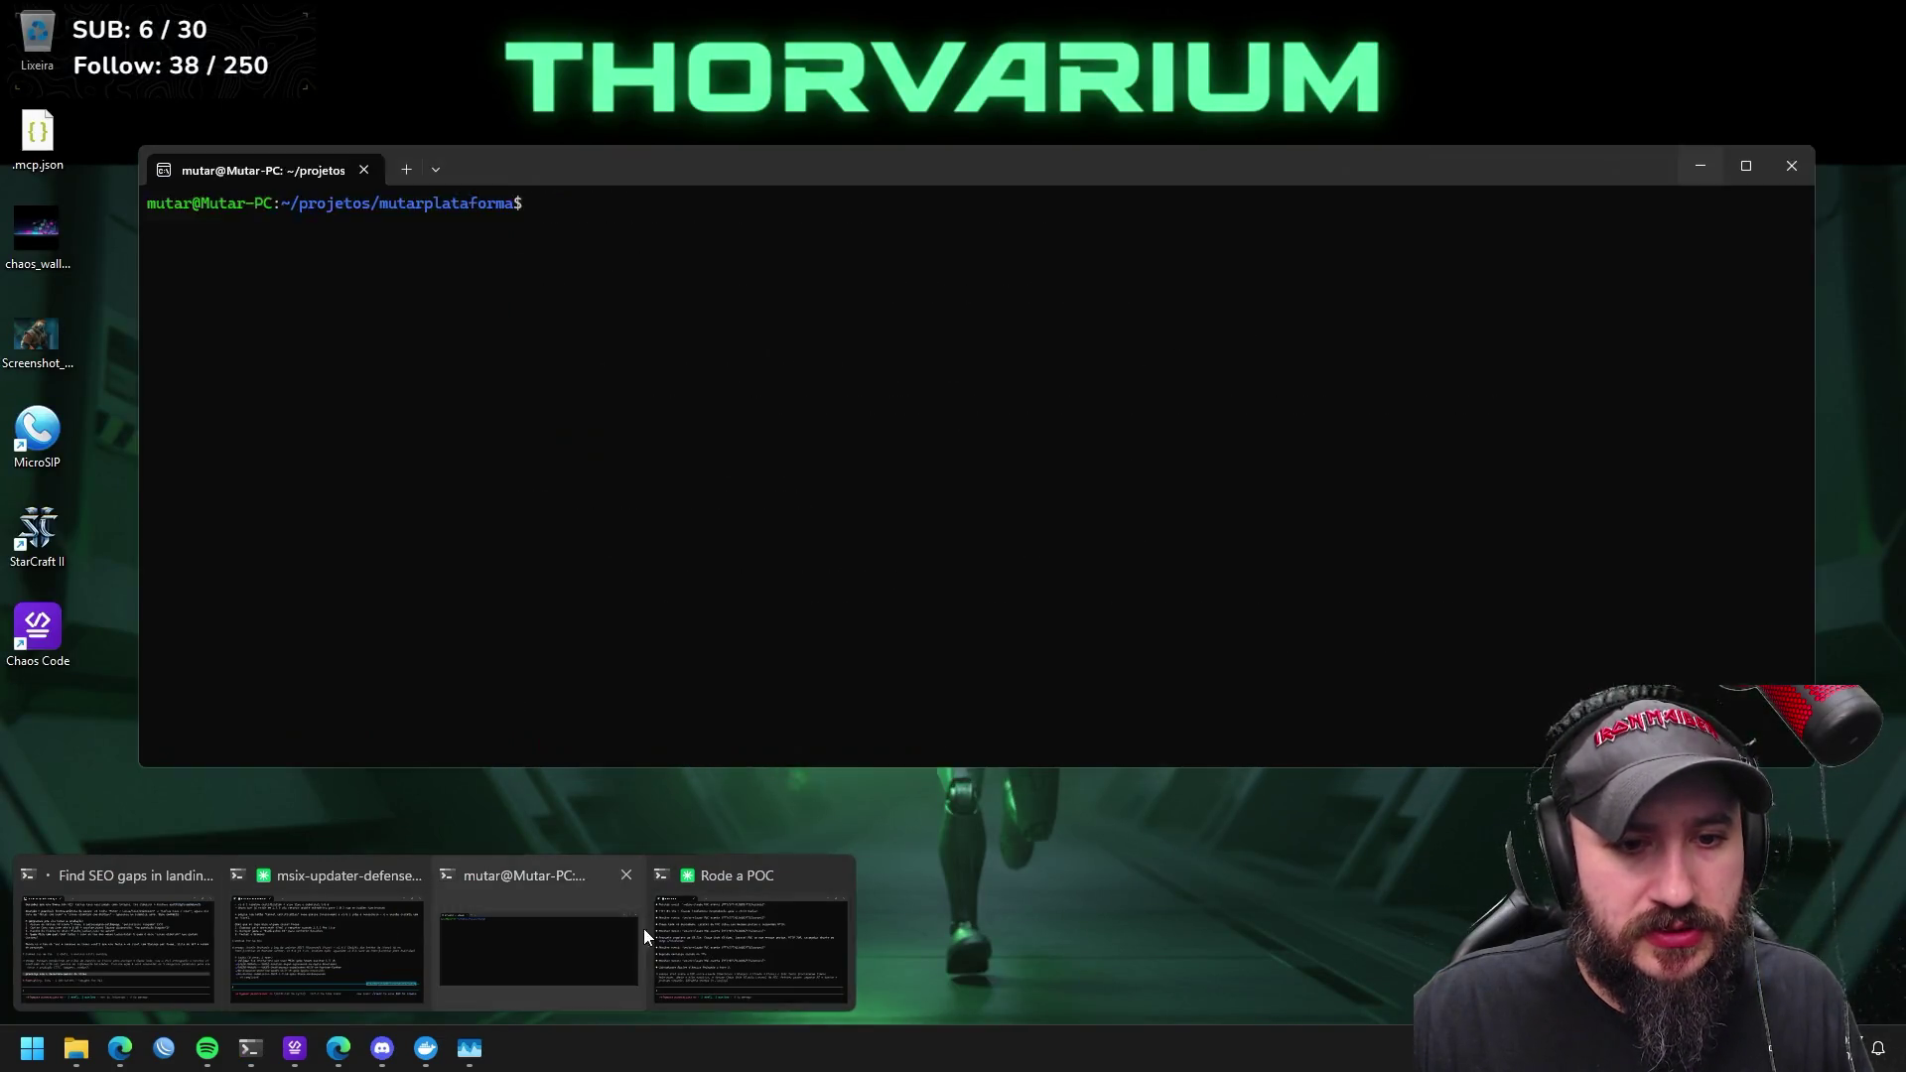
Switch between the Rode a POC and Find SEO gaps terminal sessions to check their progress.
click(795, 894)
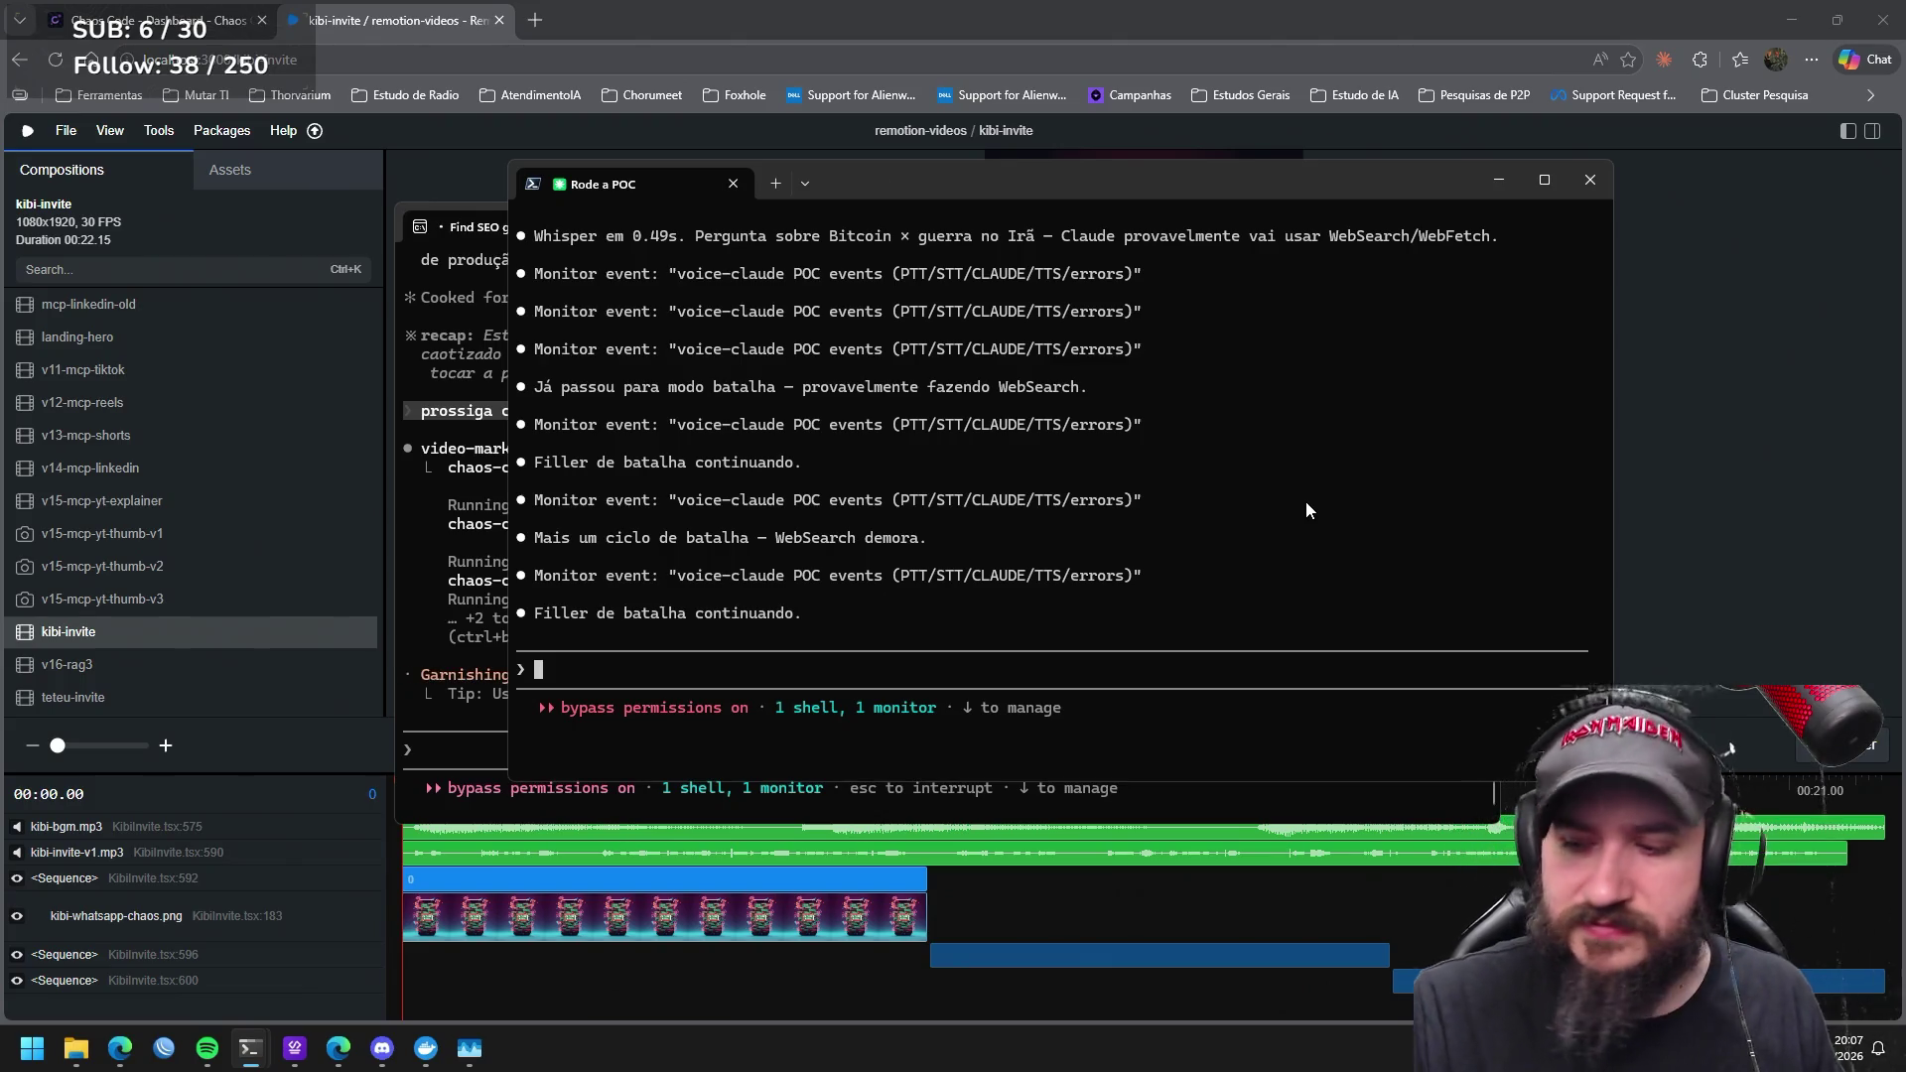
click(443, 216)
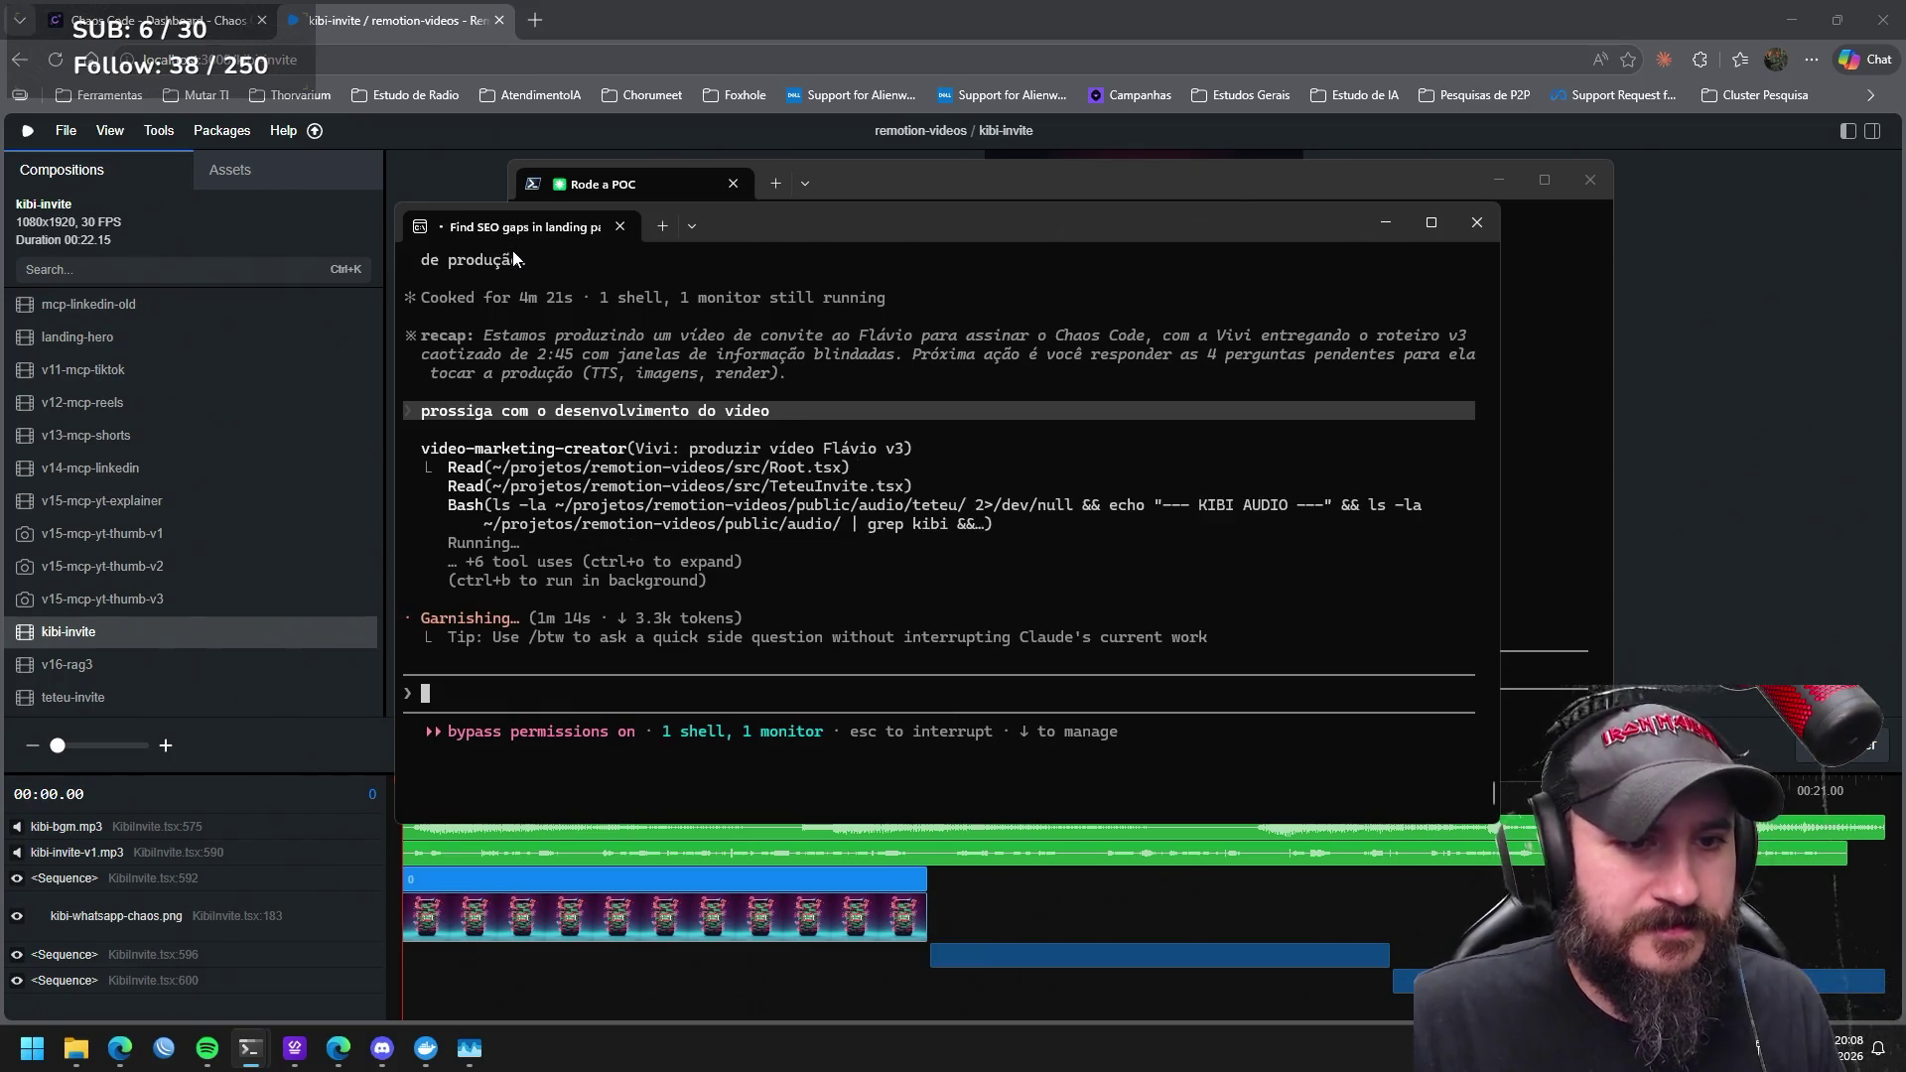
click(1033, 179)
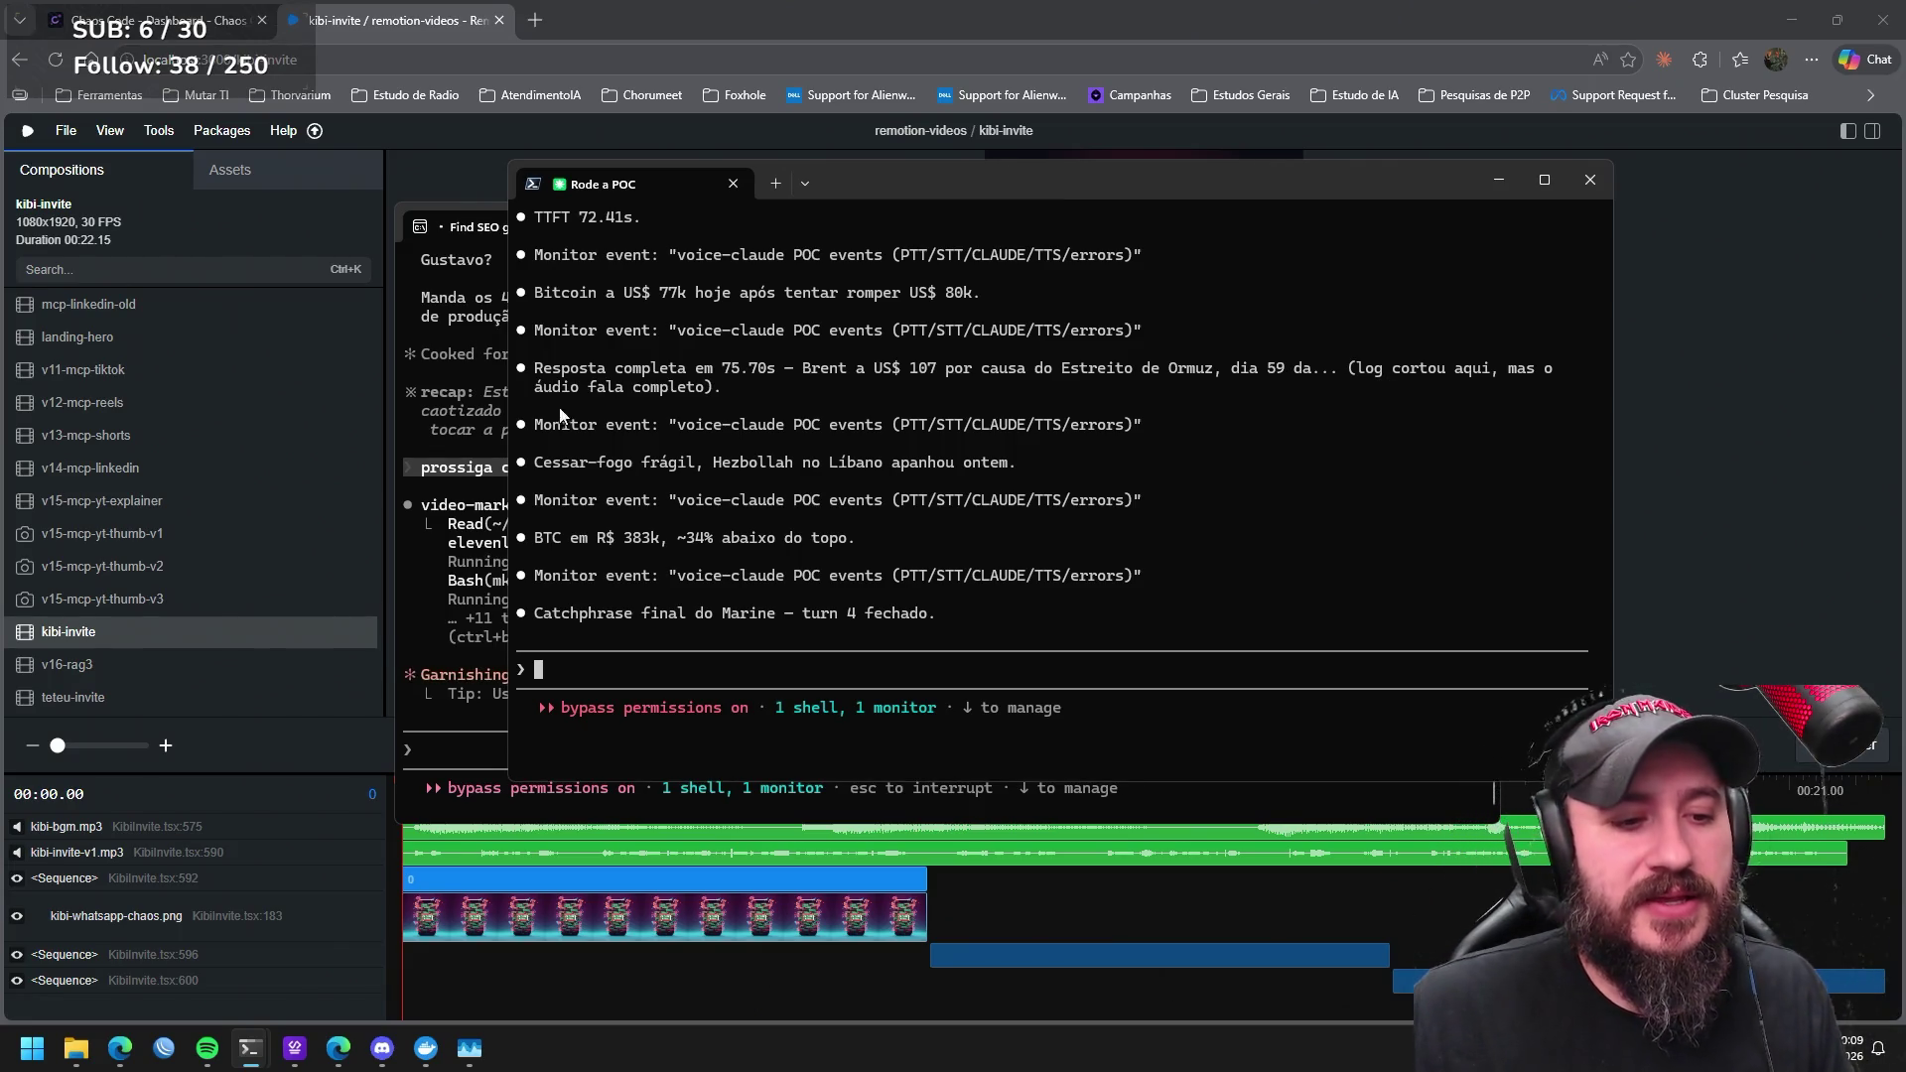
Switch from the terminal to the Chaos Code projects window.
click(302, 1052)
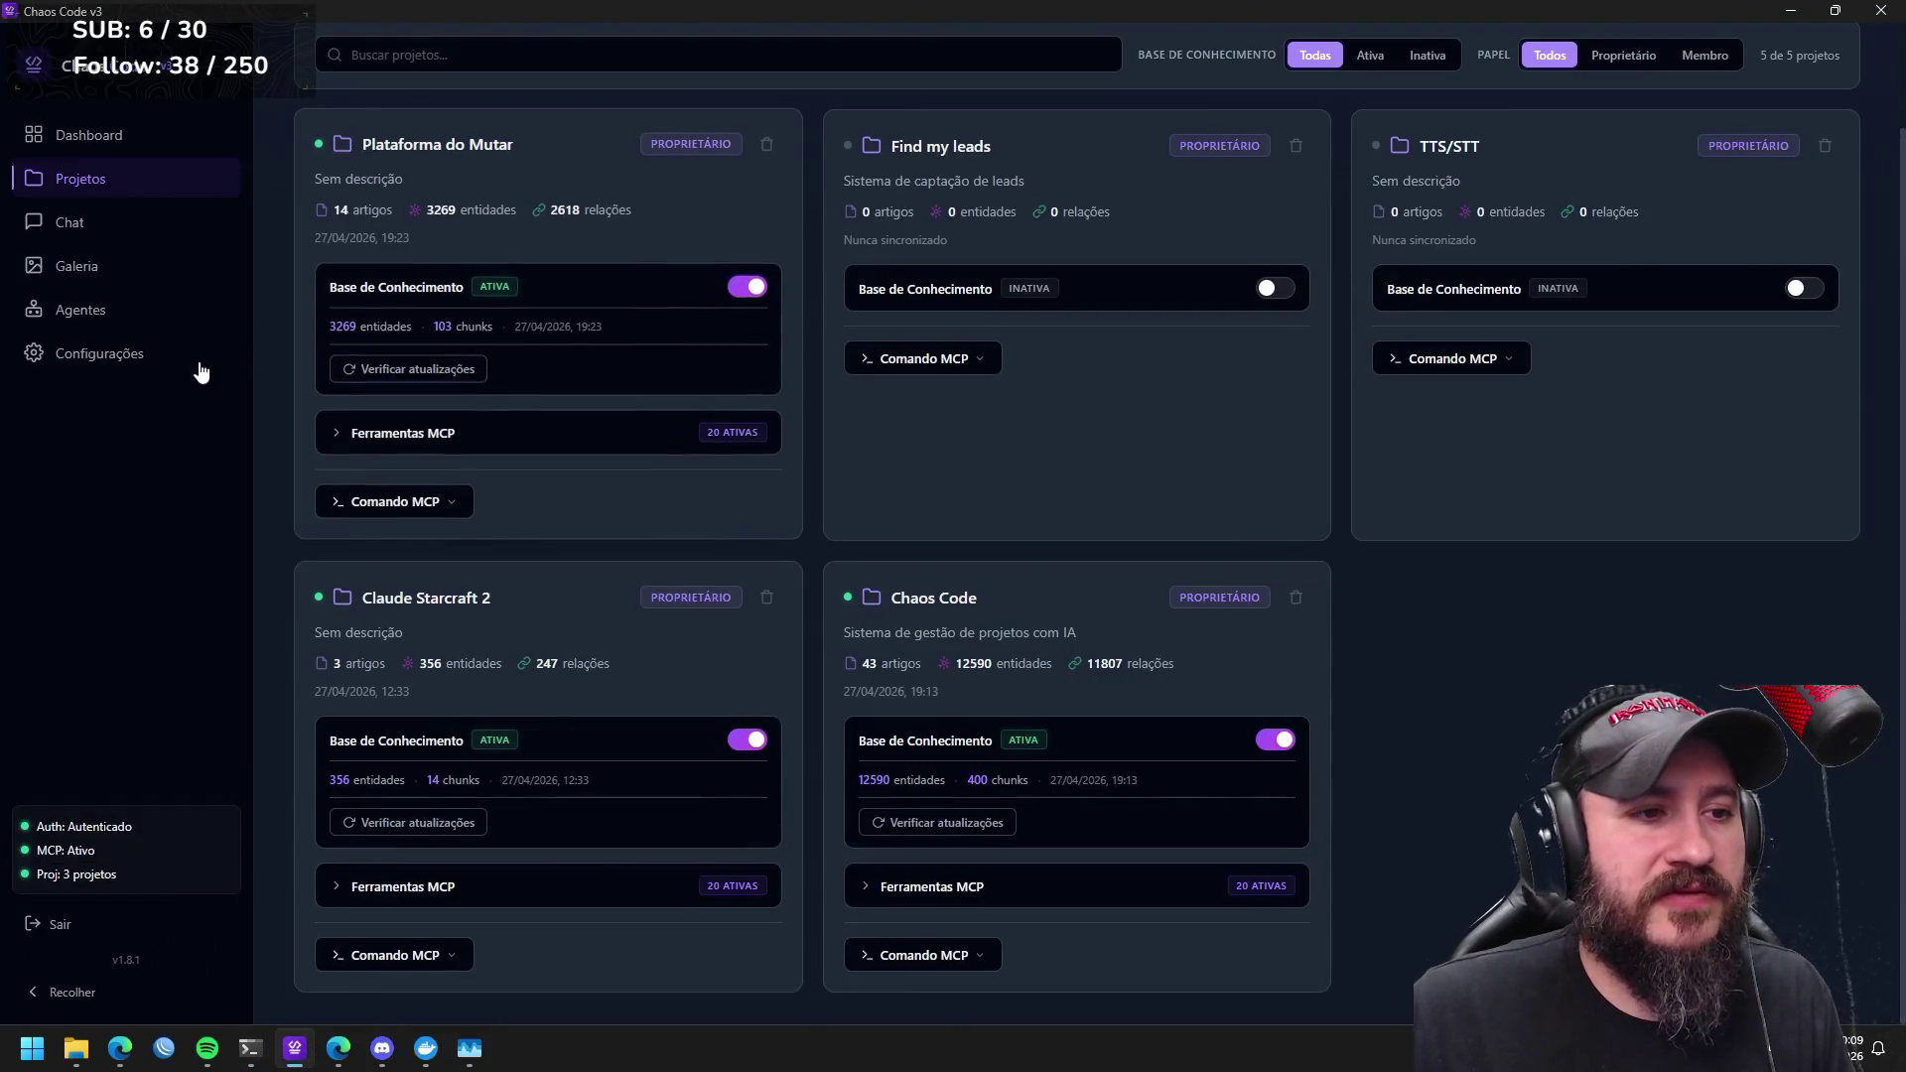
View Chaos Code's Configurações page showing v1.8.1 stable, then minimize the window.
click(100, 353)
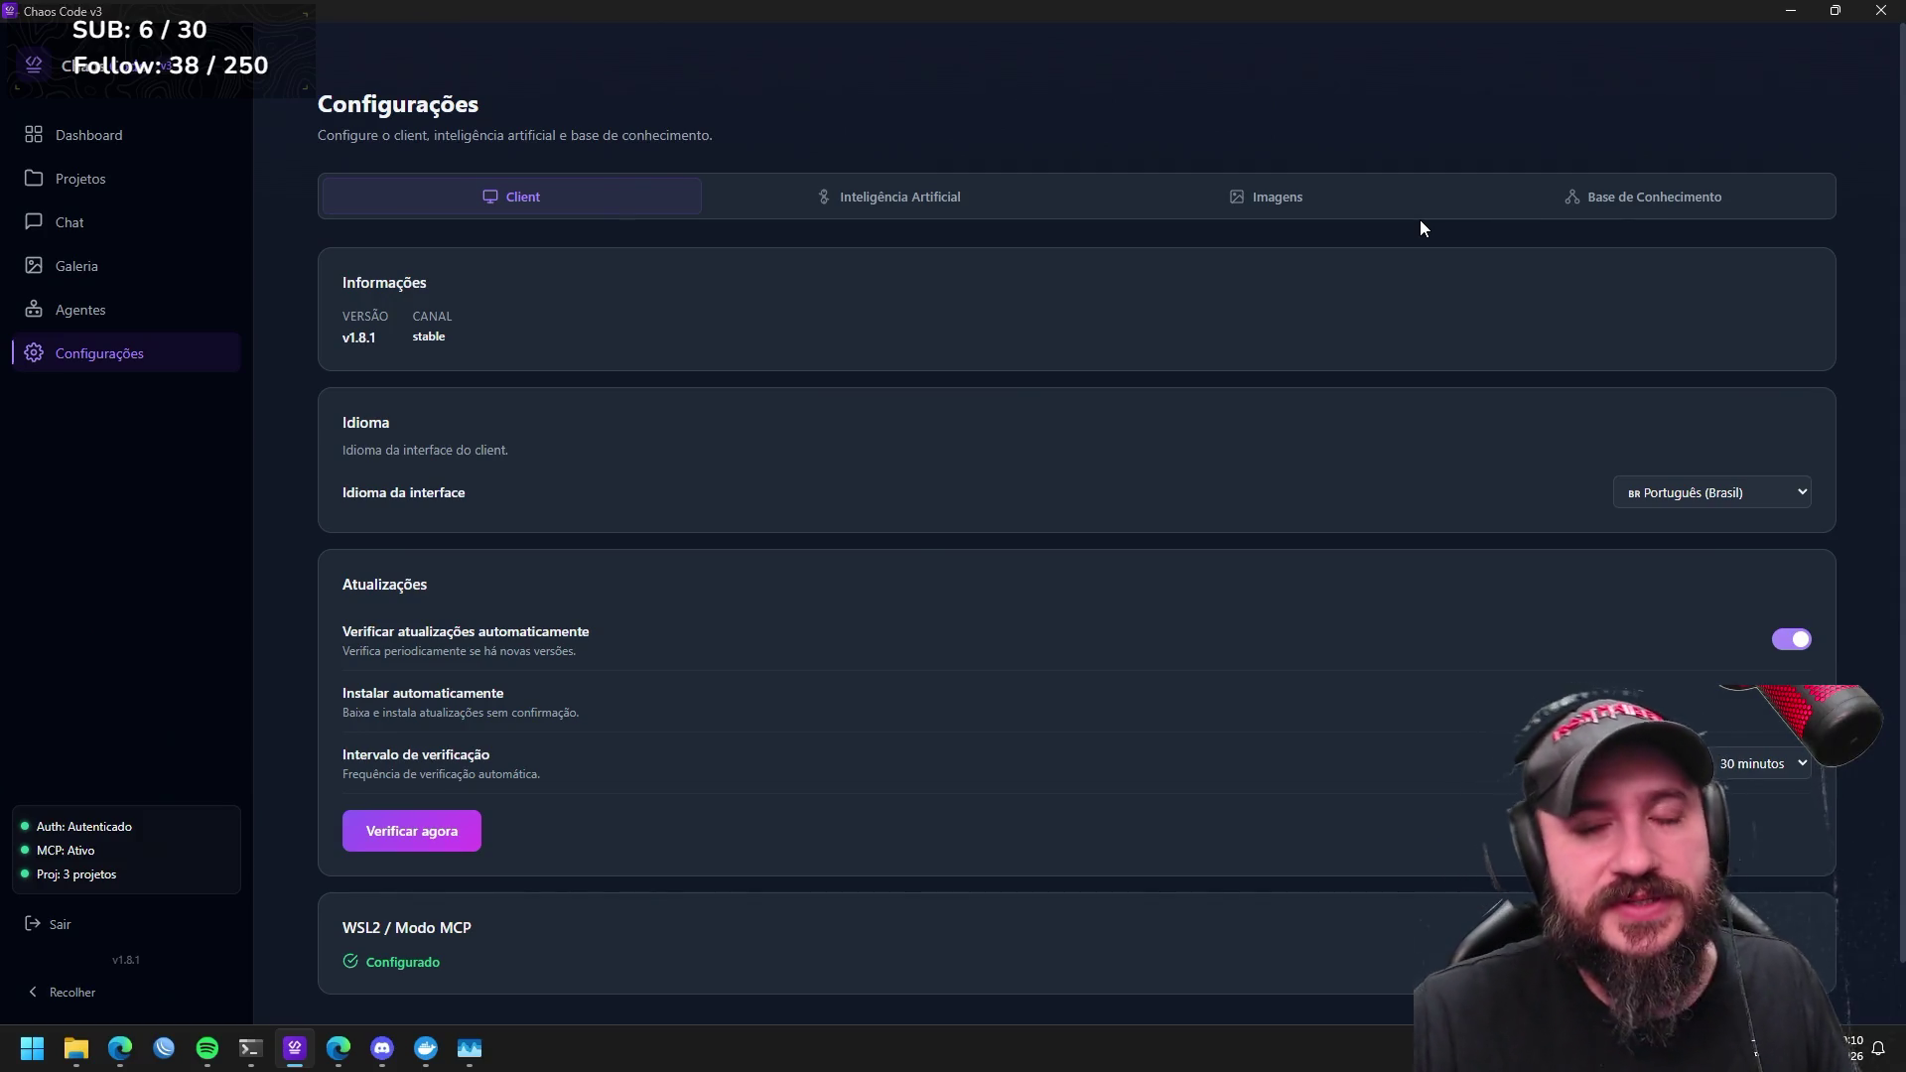
click(1787, 13)
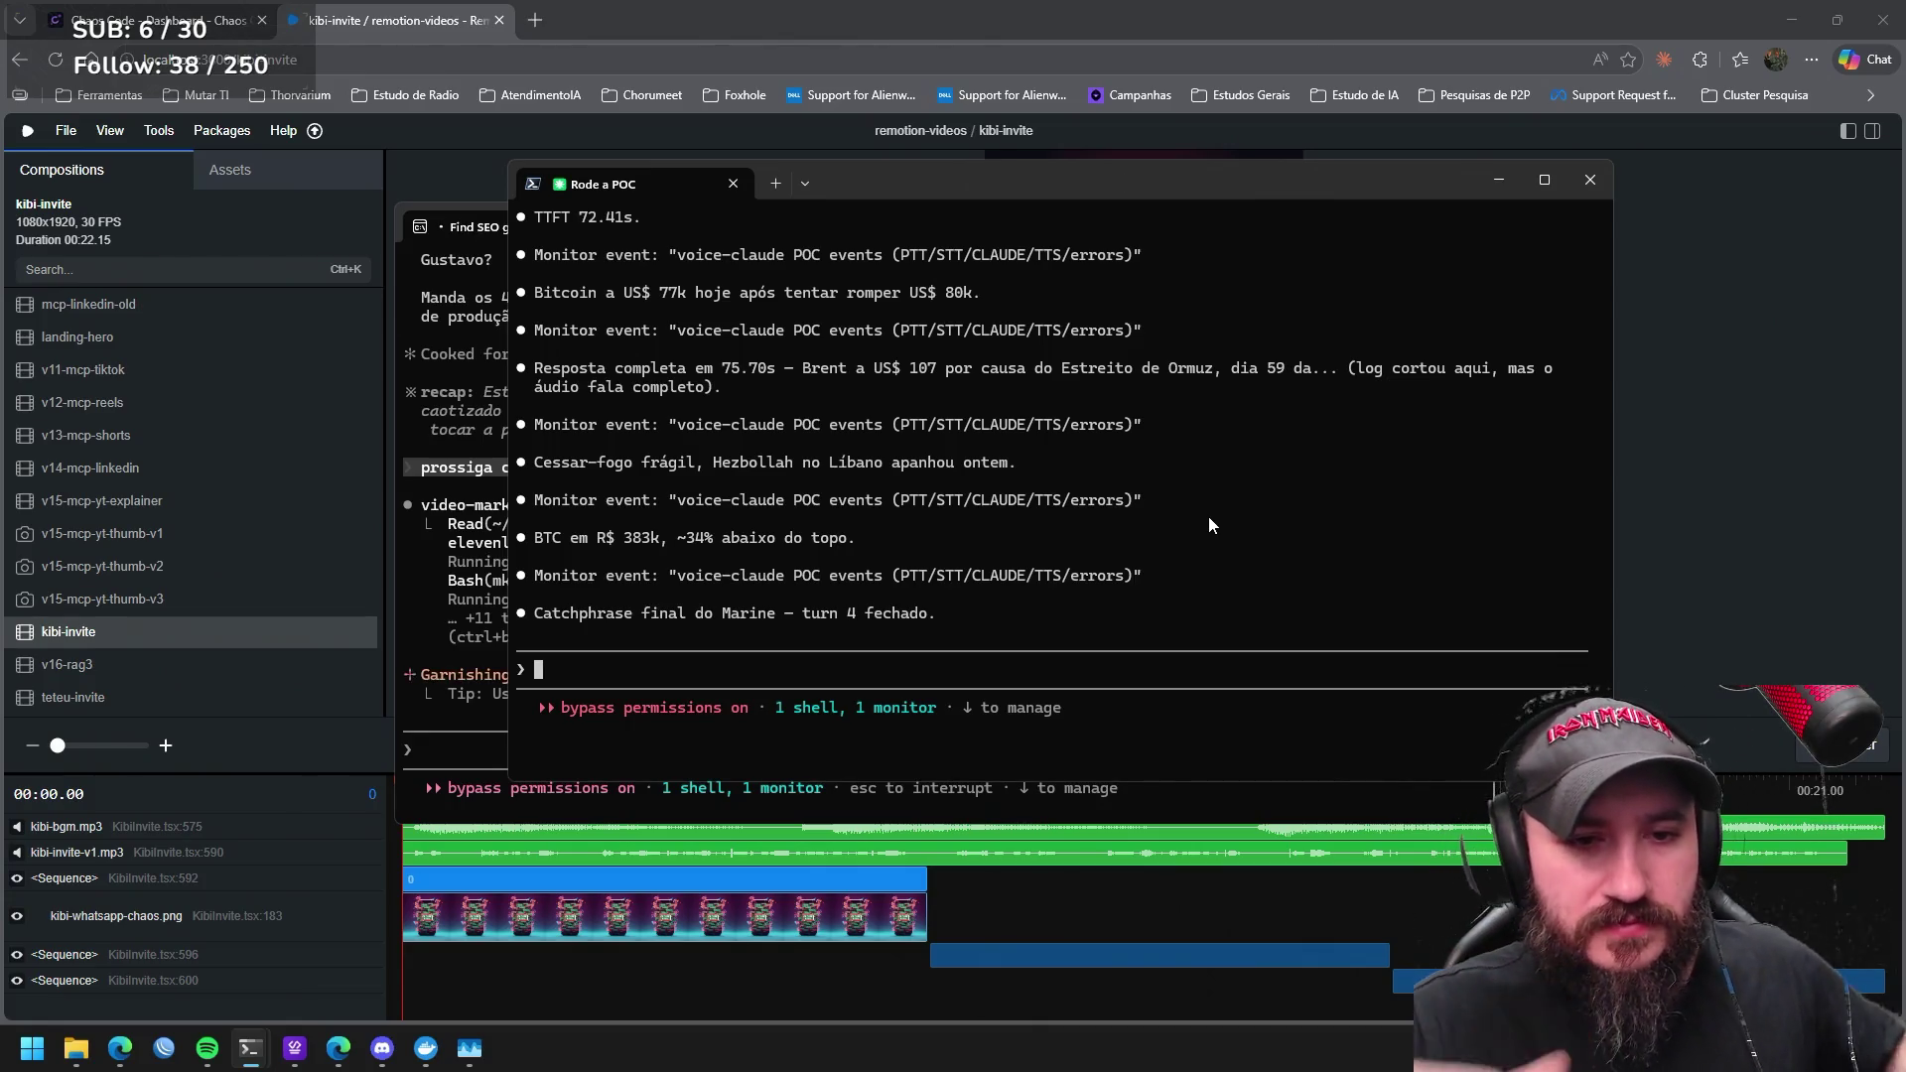
Check the Claude Code video session, then bring the Rode a POC session back in front.
click(482, 736)
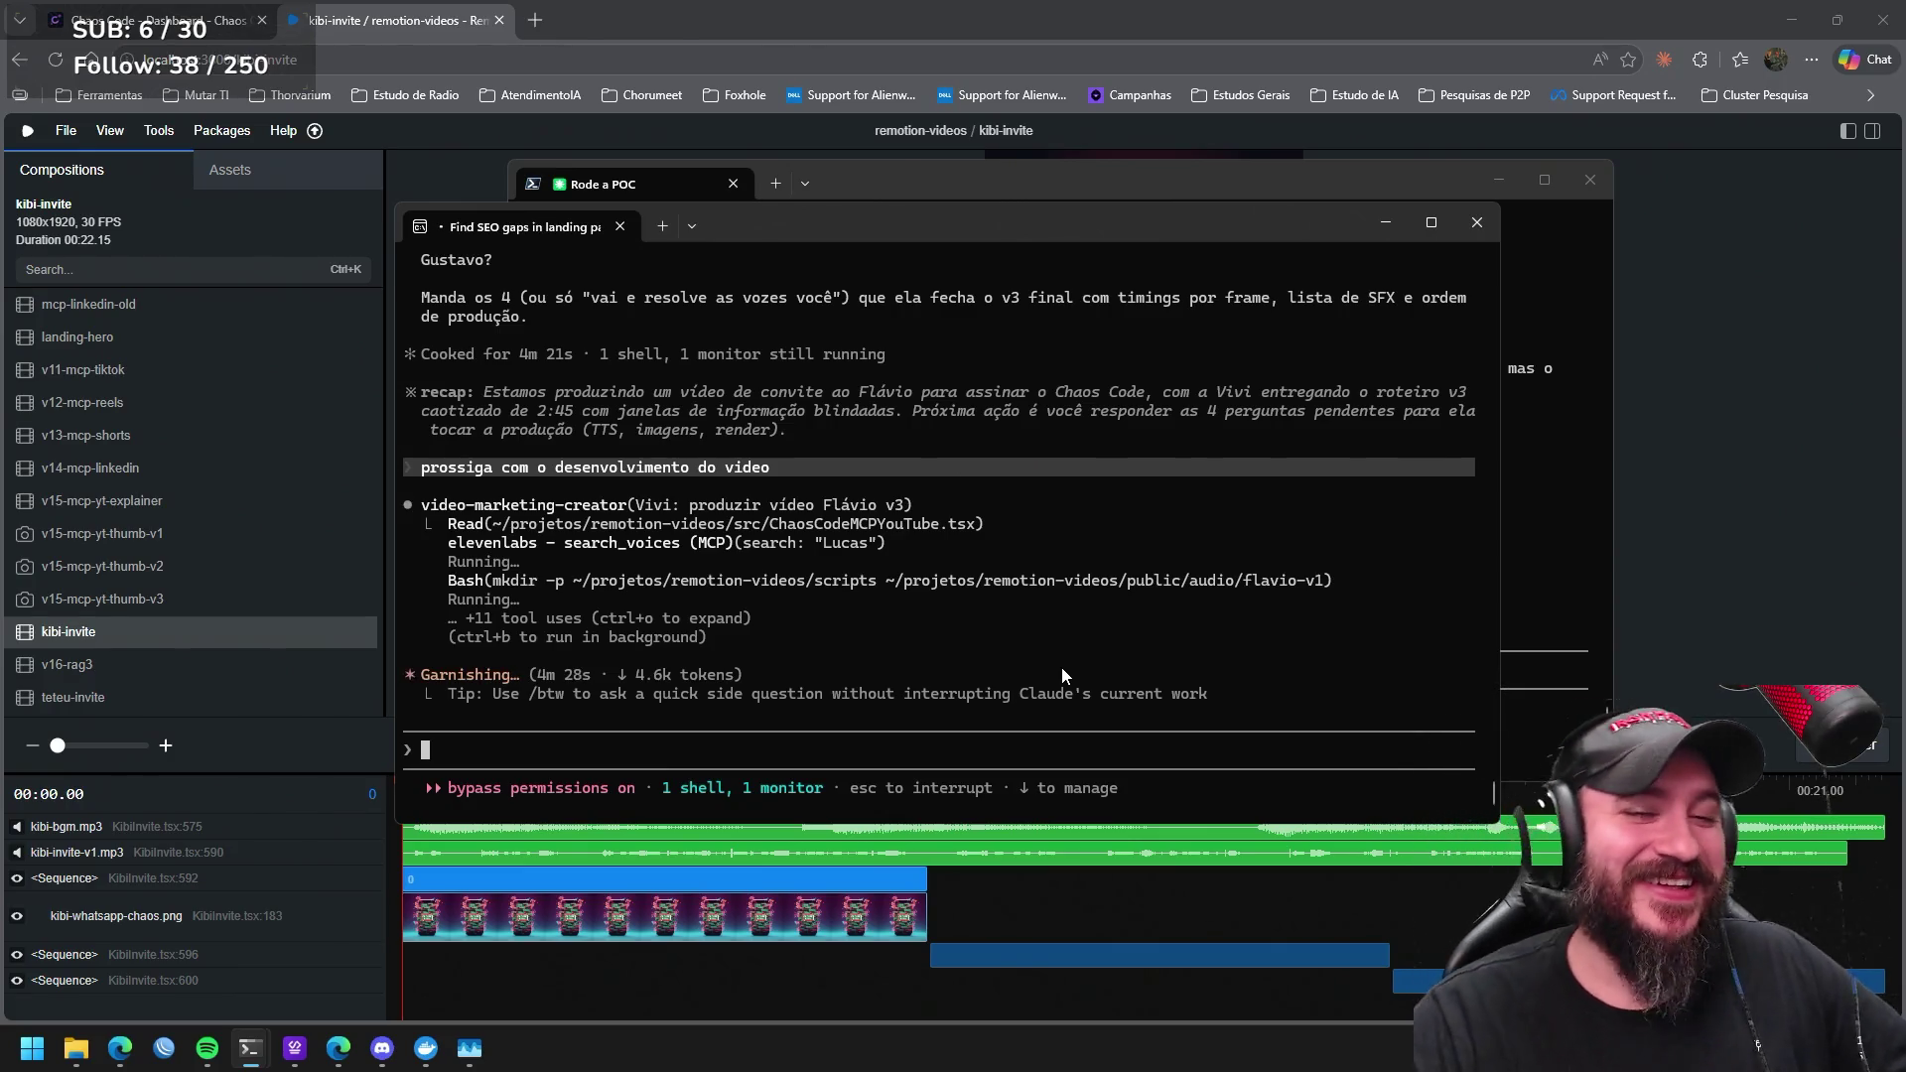
click(1541, 579)
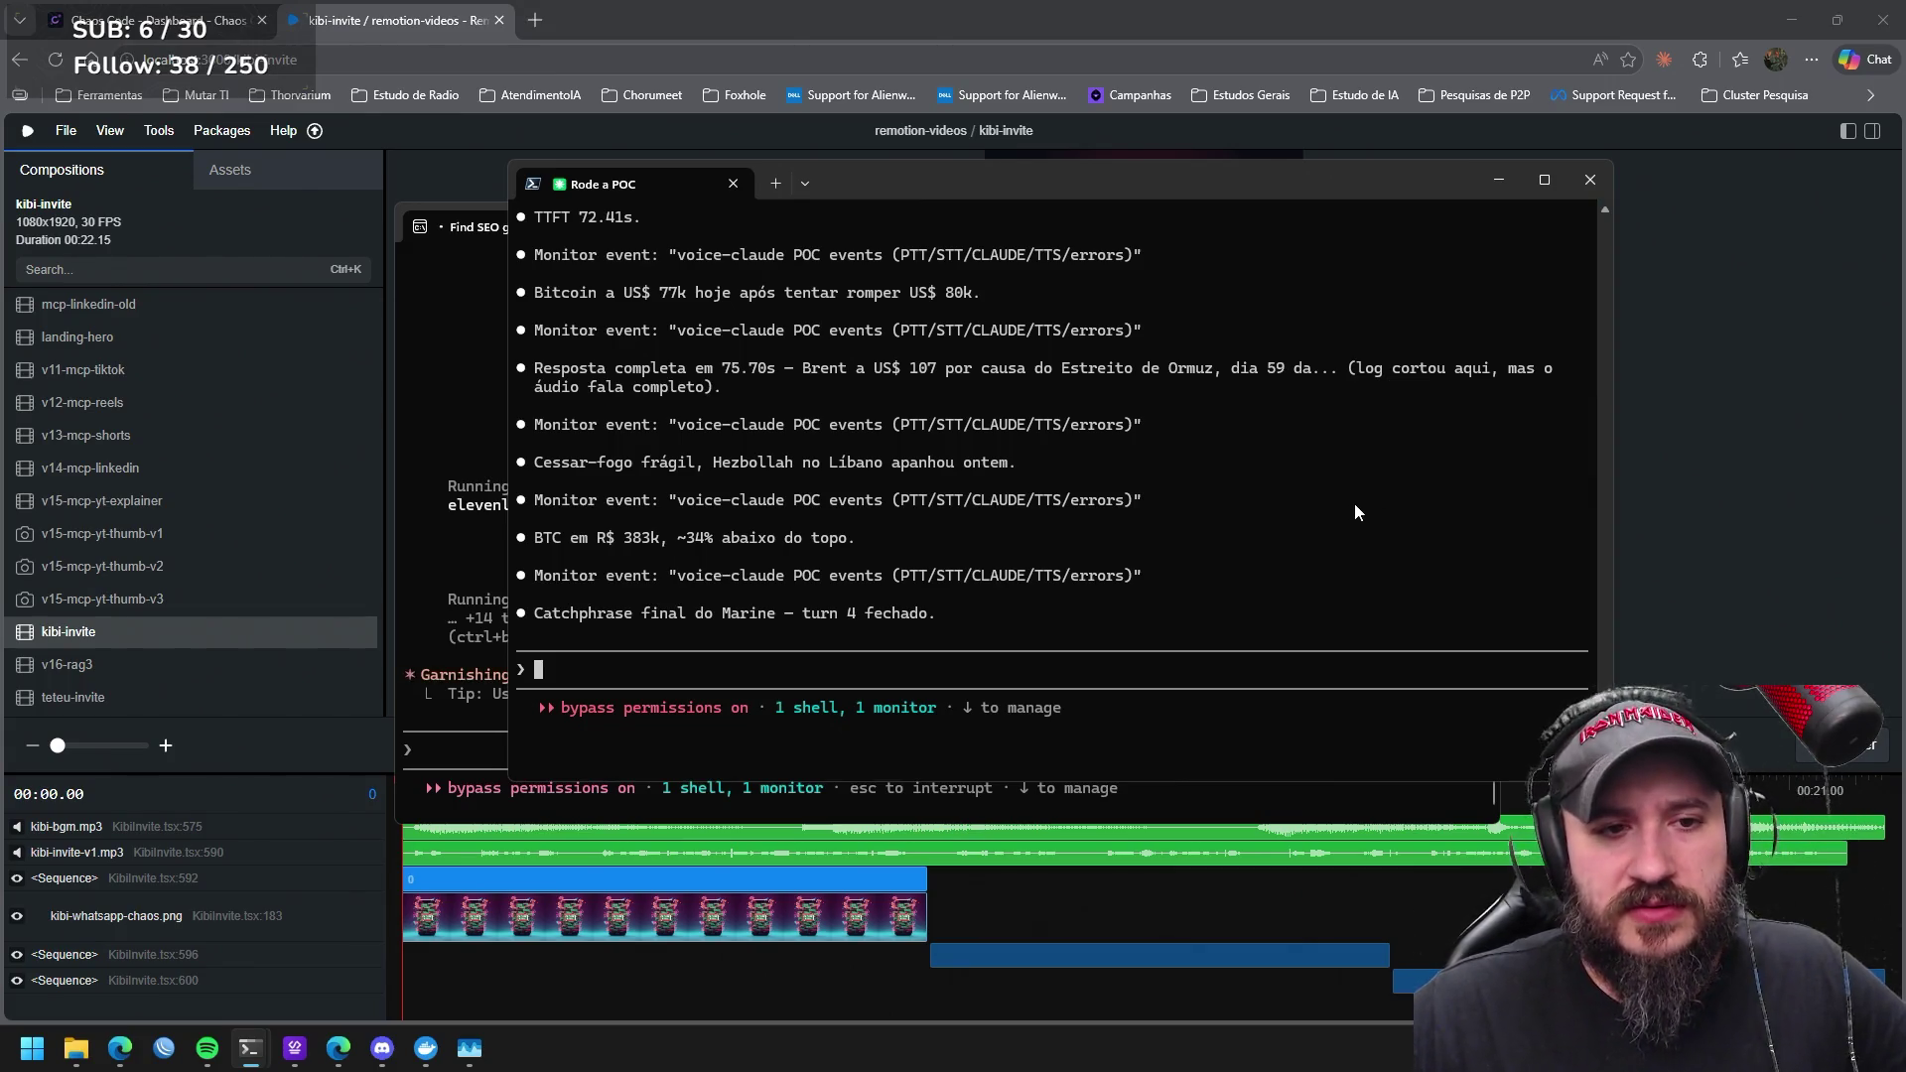
Bring the Claude Code invite-video session back to the front.
click(477, 289)
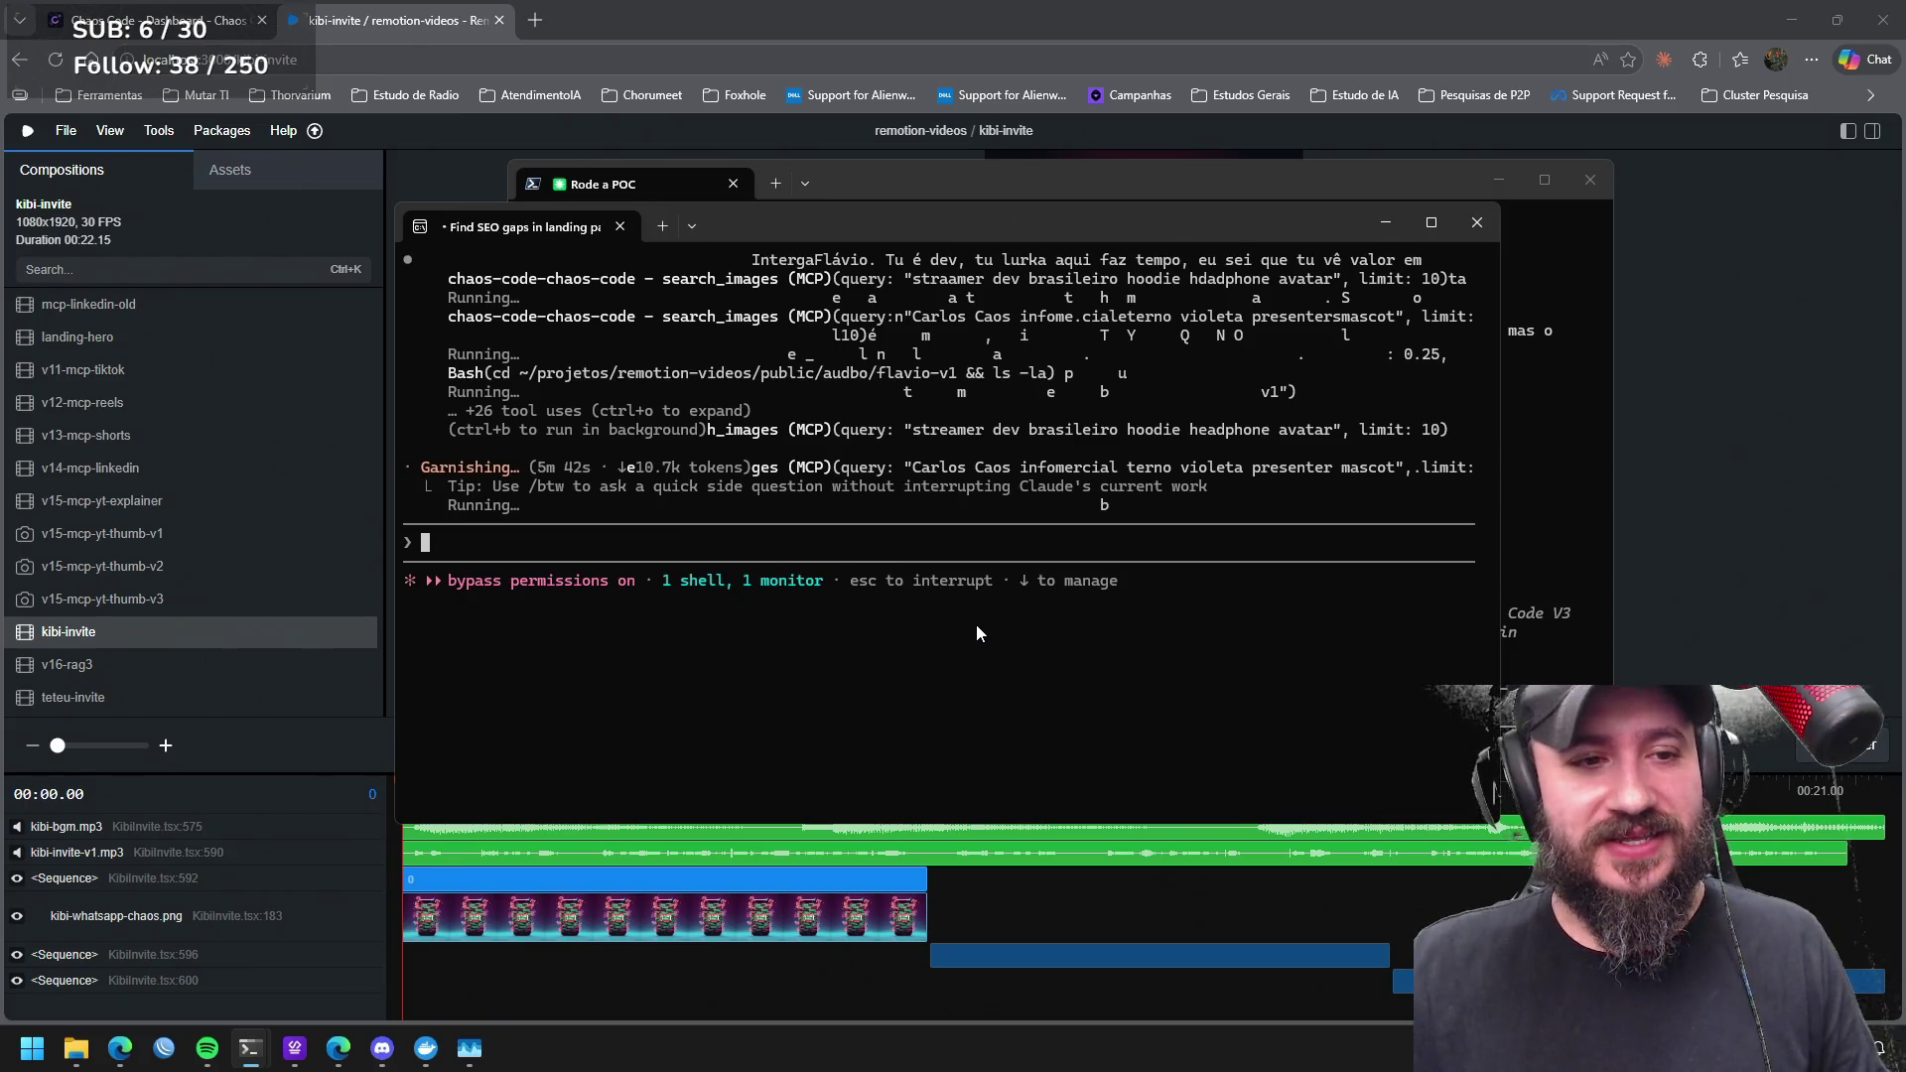
click(278, 634)
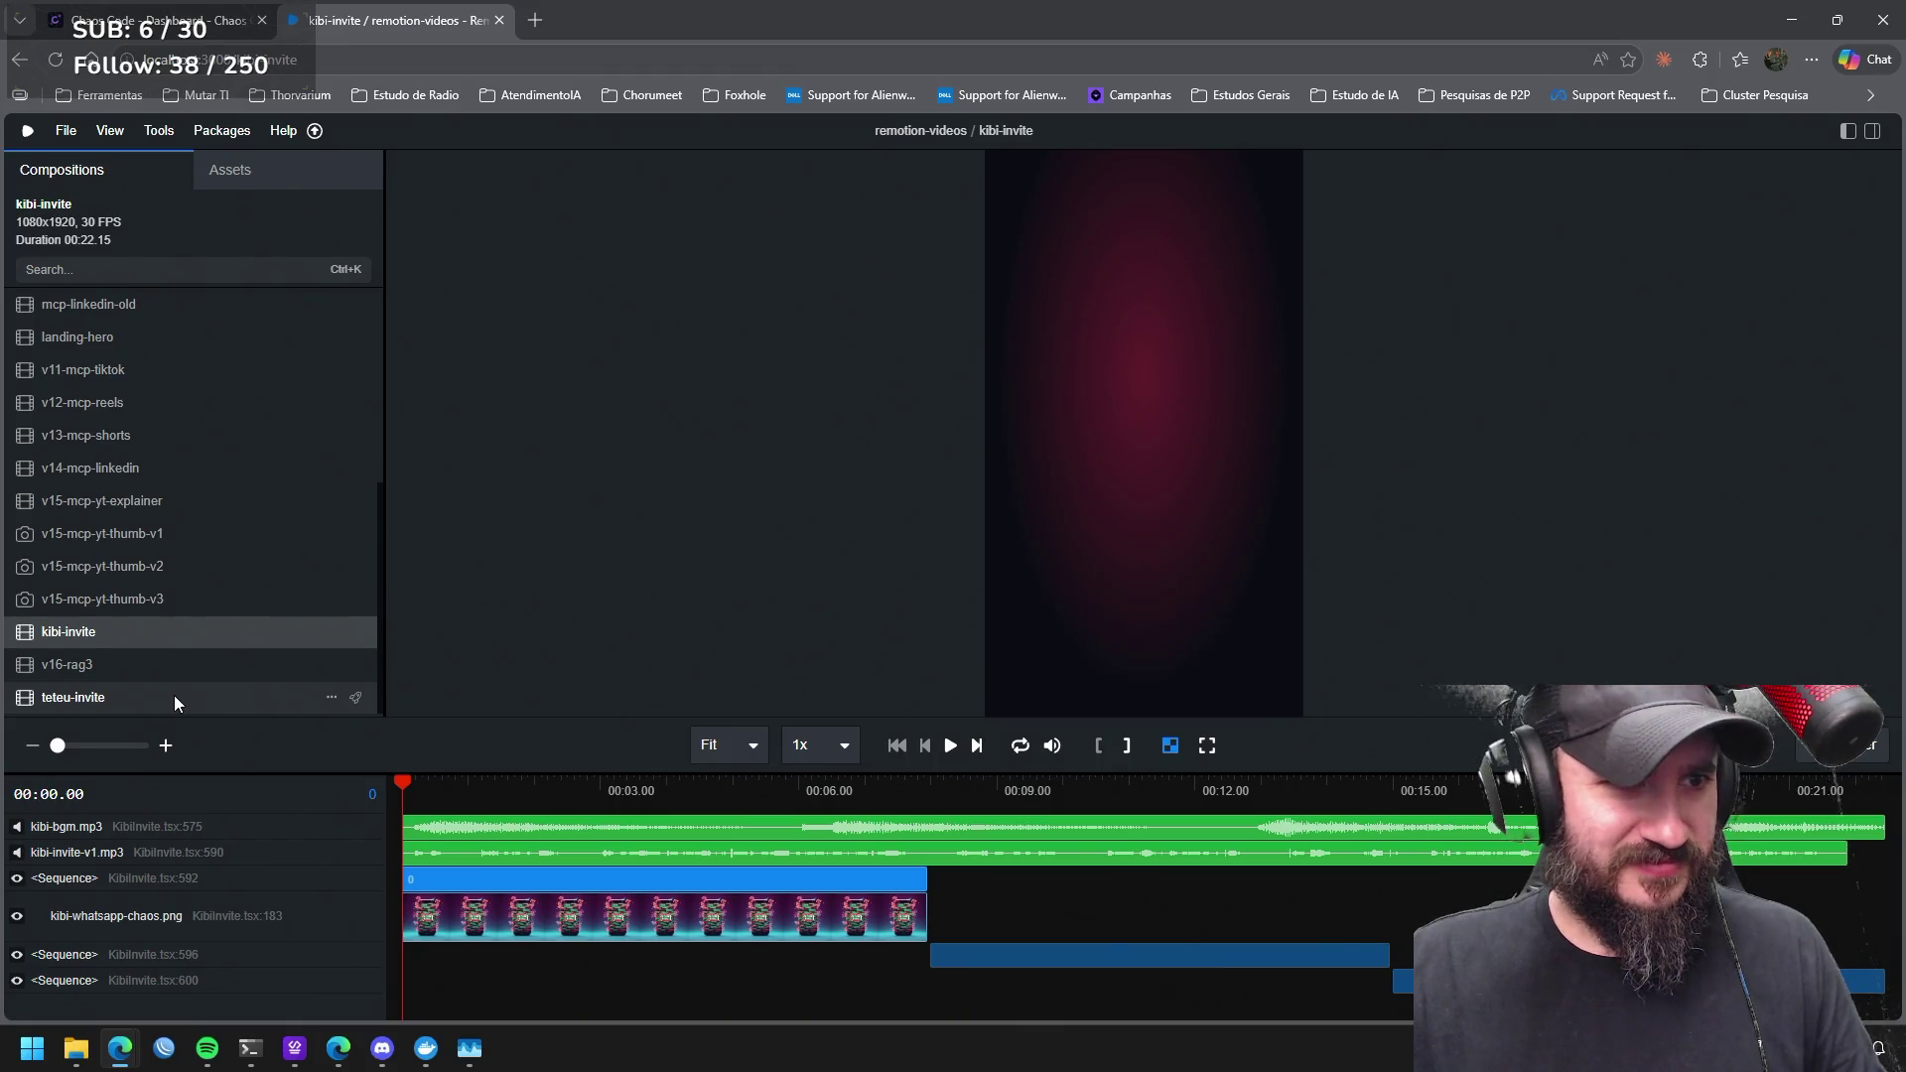
key(alt+Tab)
scroll(130, 609, up, 5)
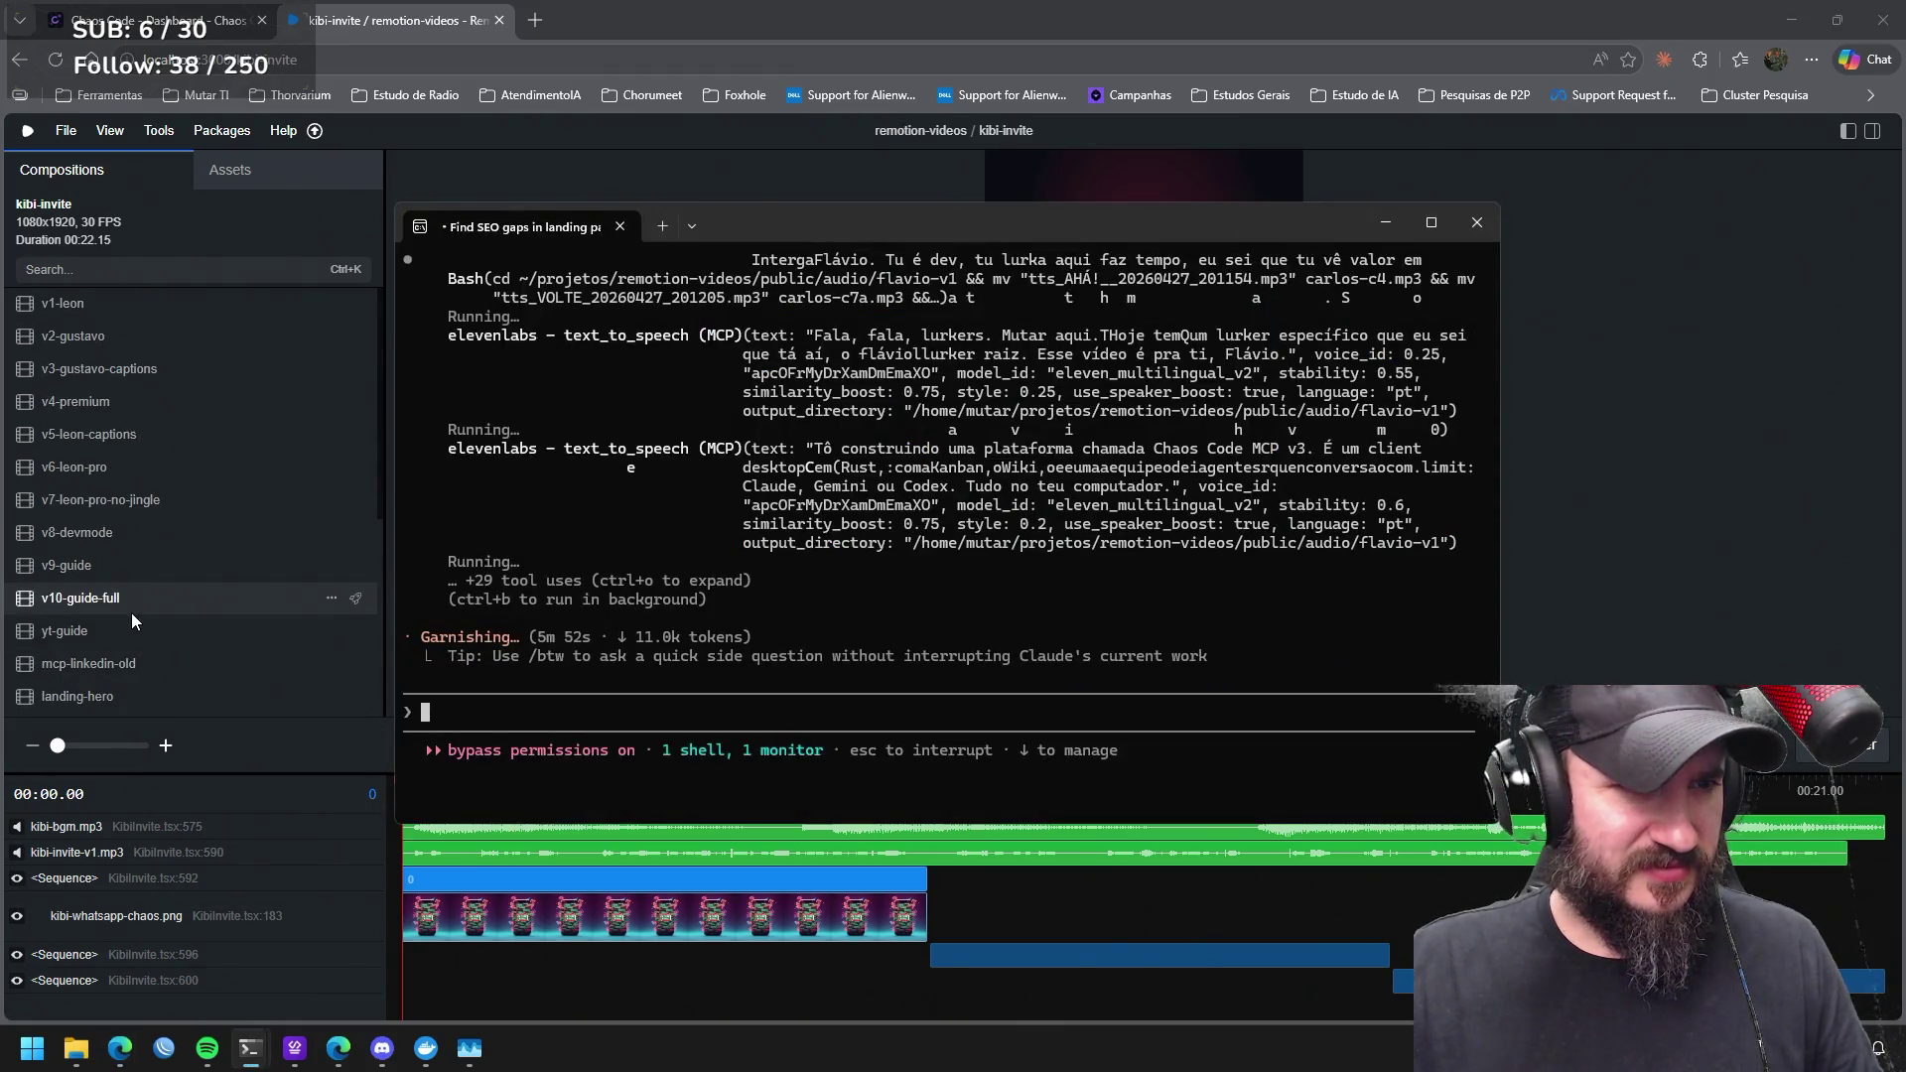
click(163, 282)
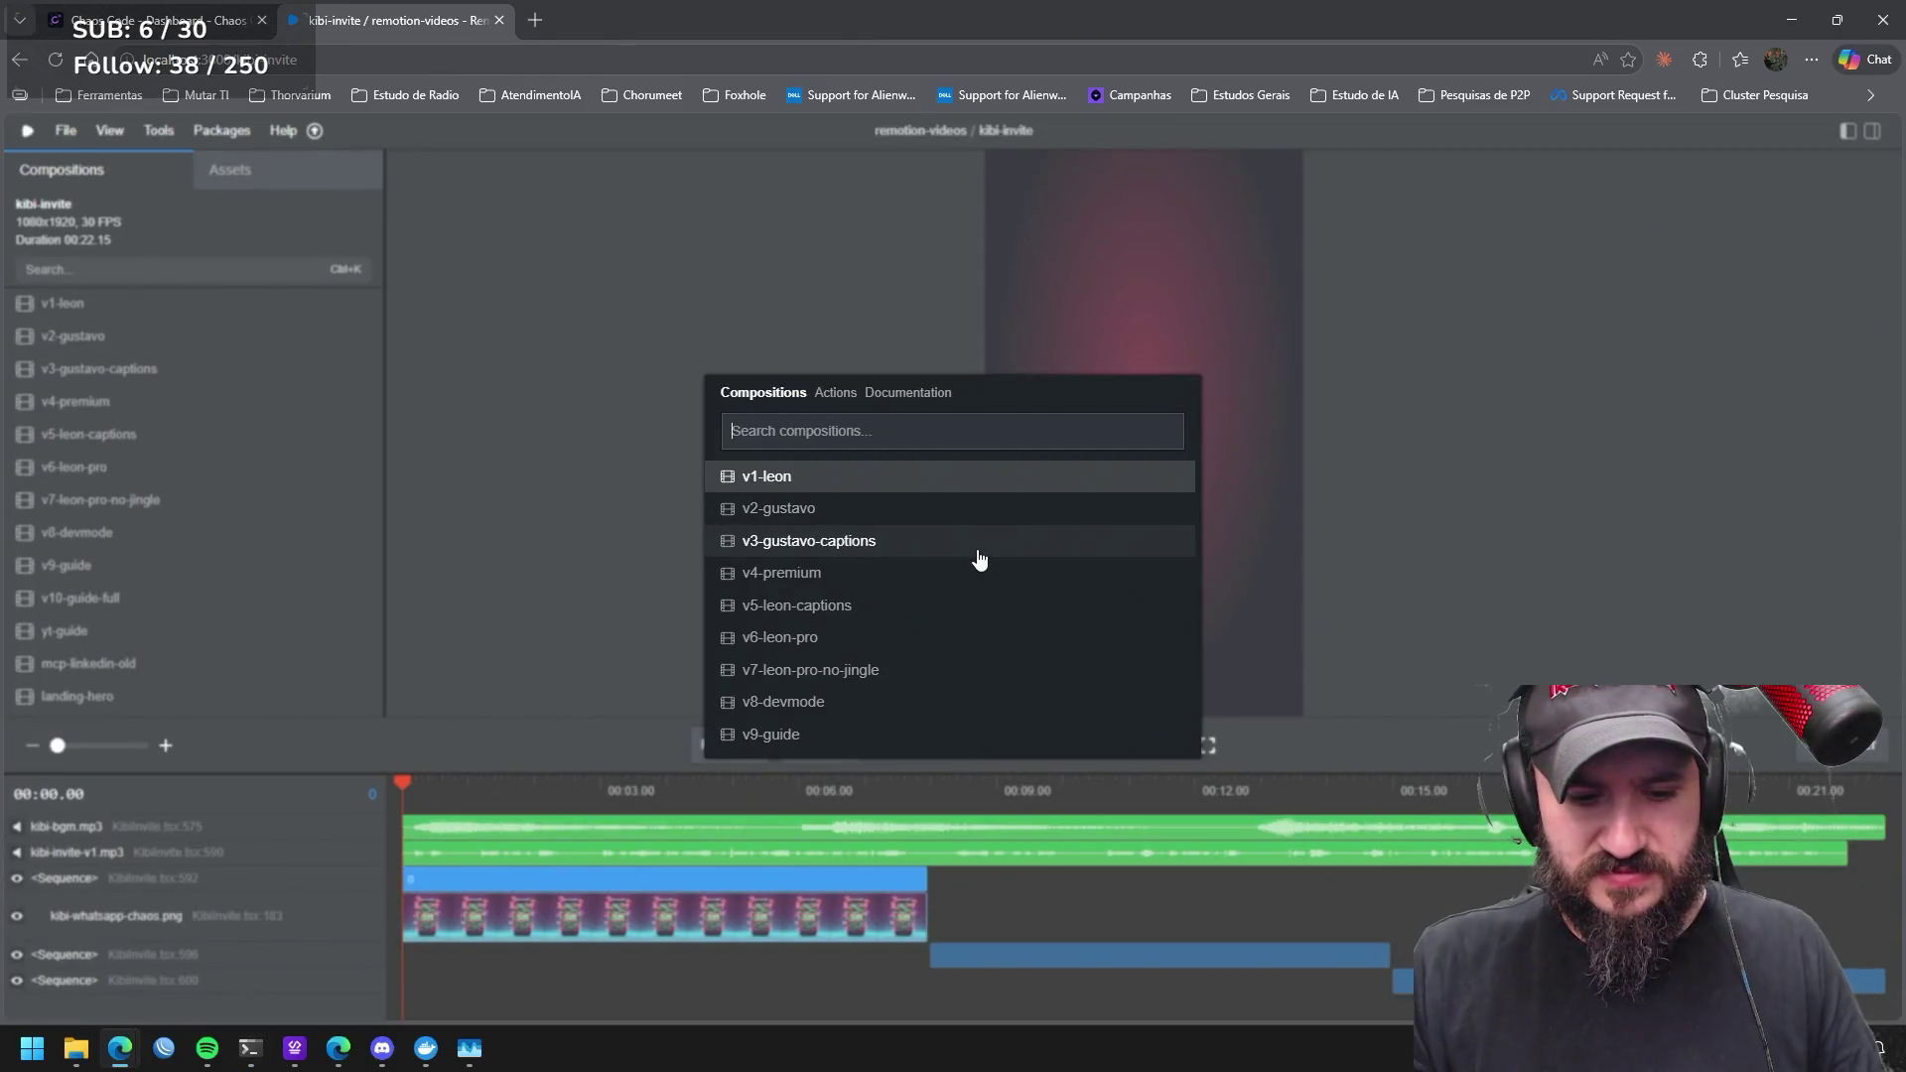
text(fl)
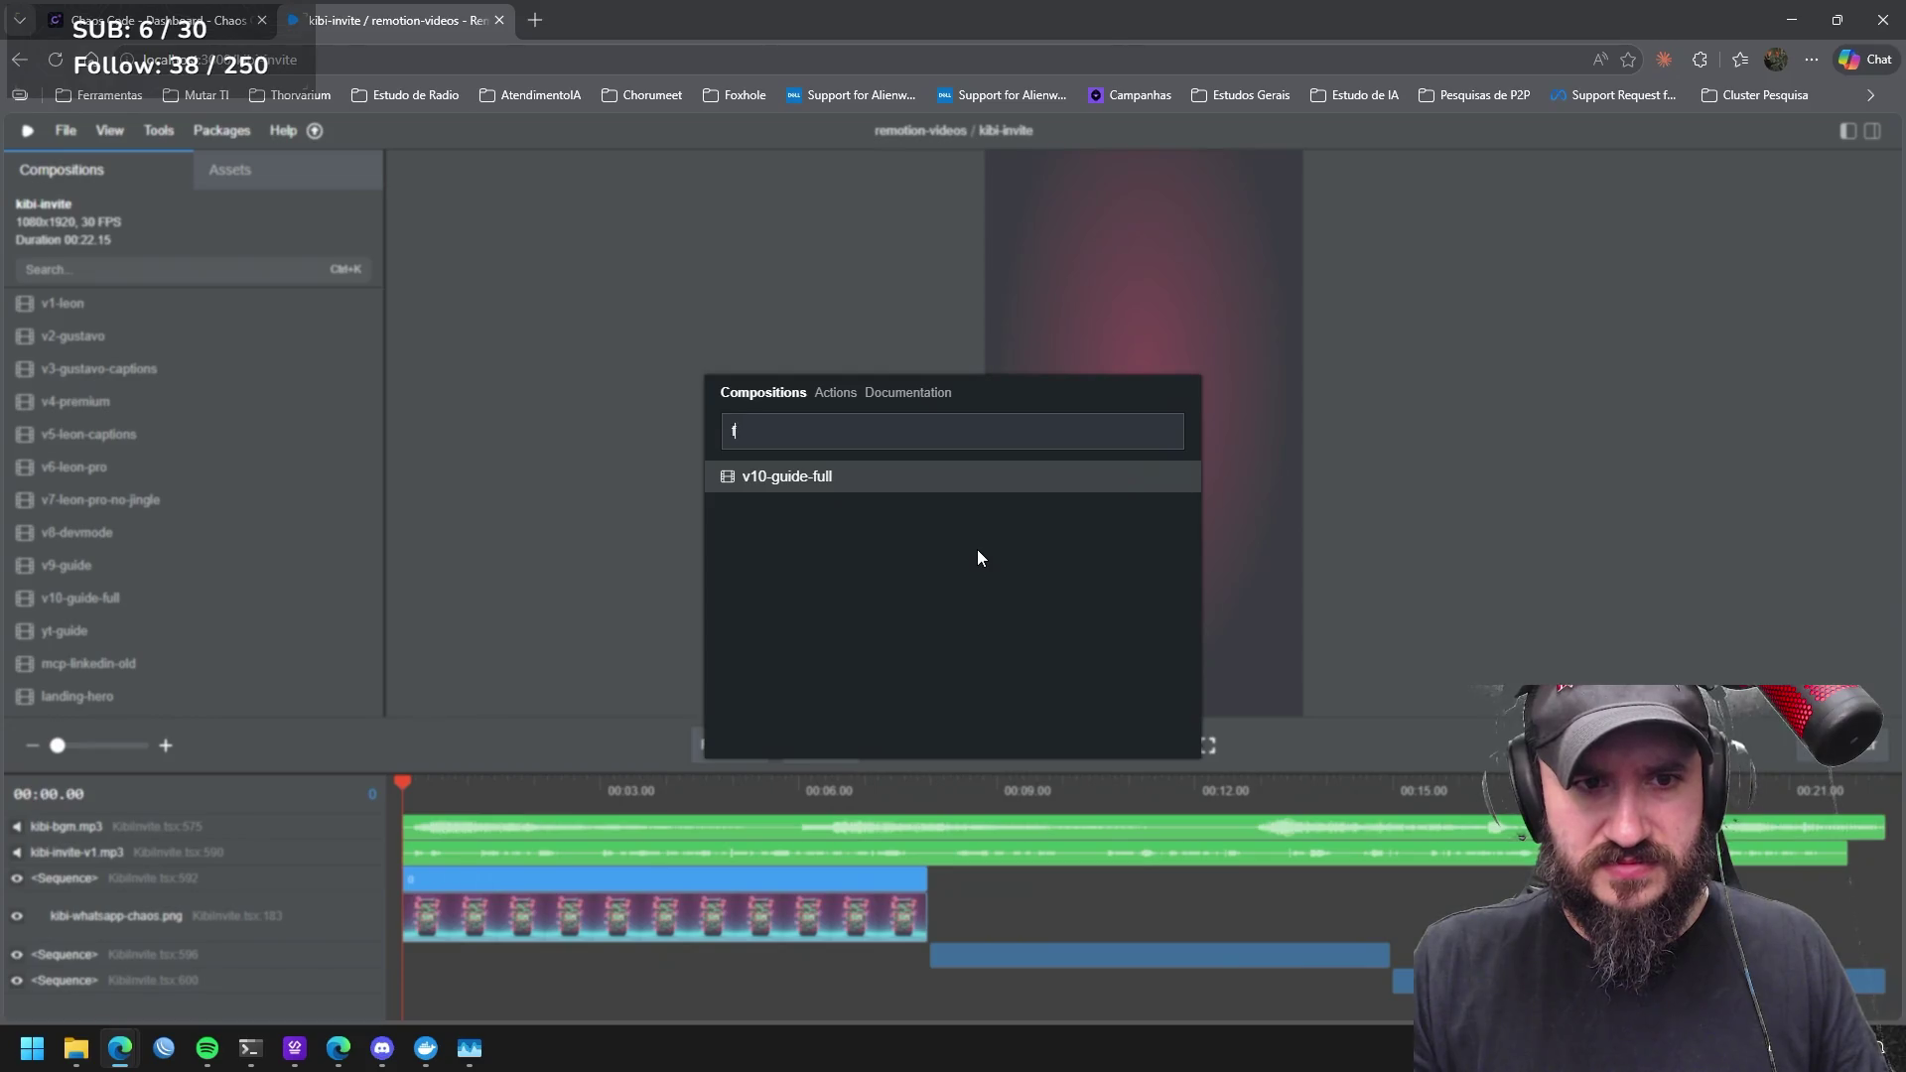
key(BackSpace)
key(BackSpace)
key(alt+Tab)
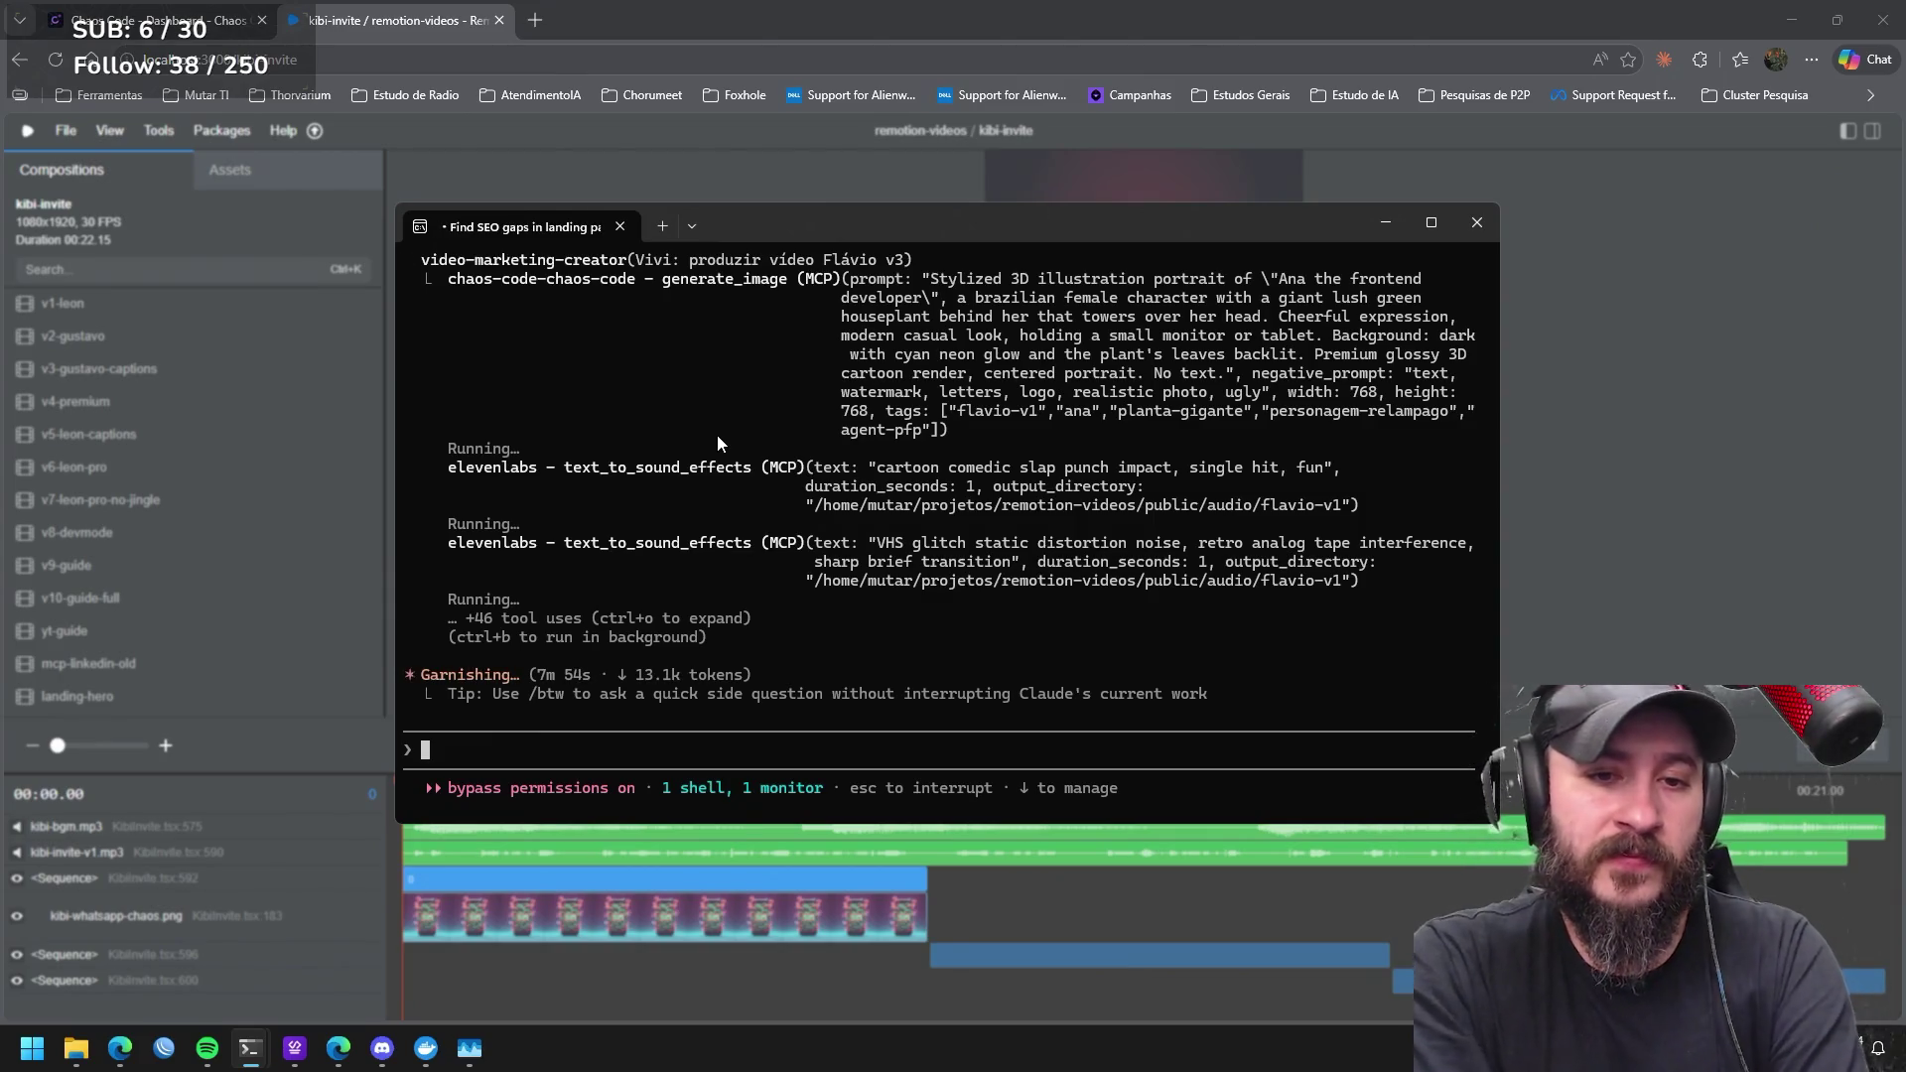
Bring the Remotion Studio window with the kibi-invite composition to the front.
click(1679, 306)
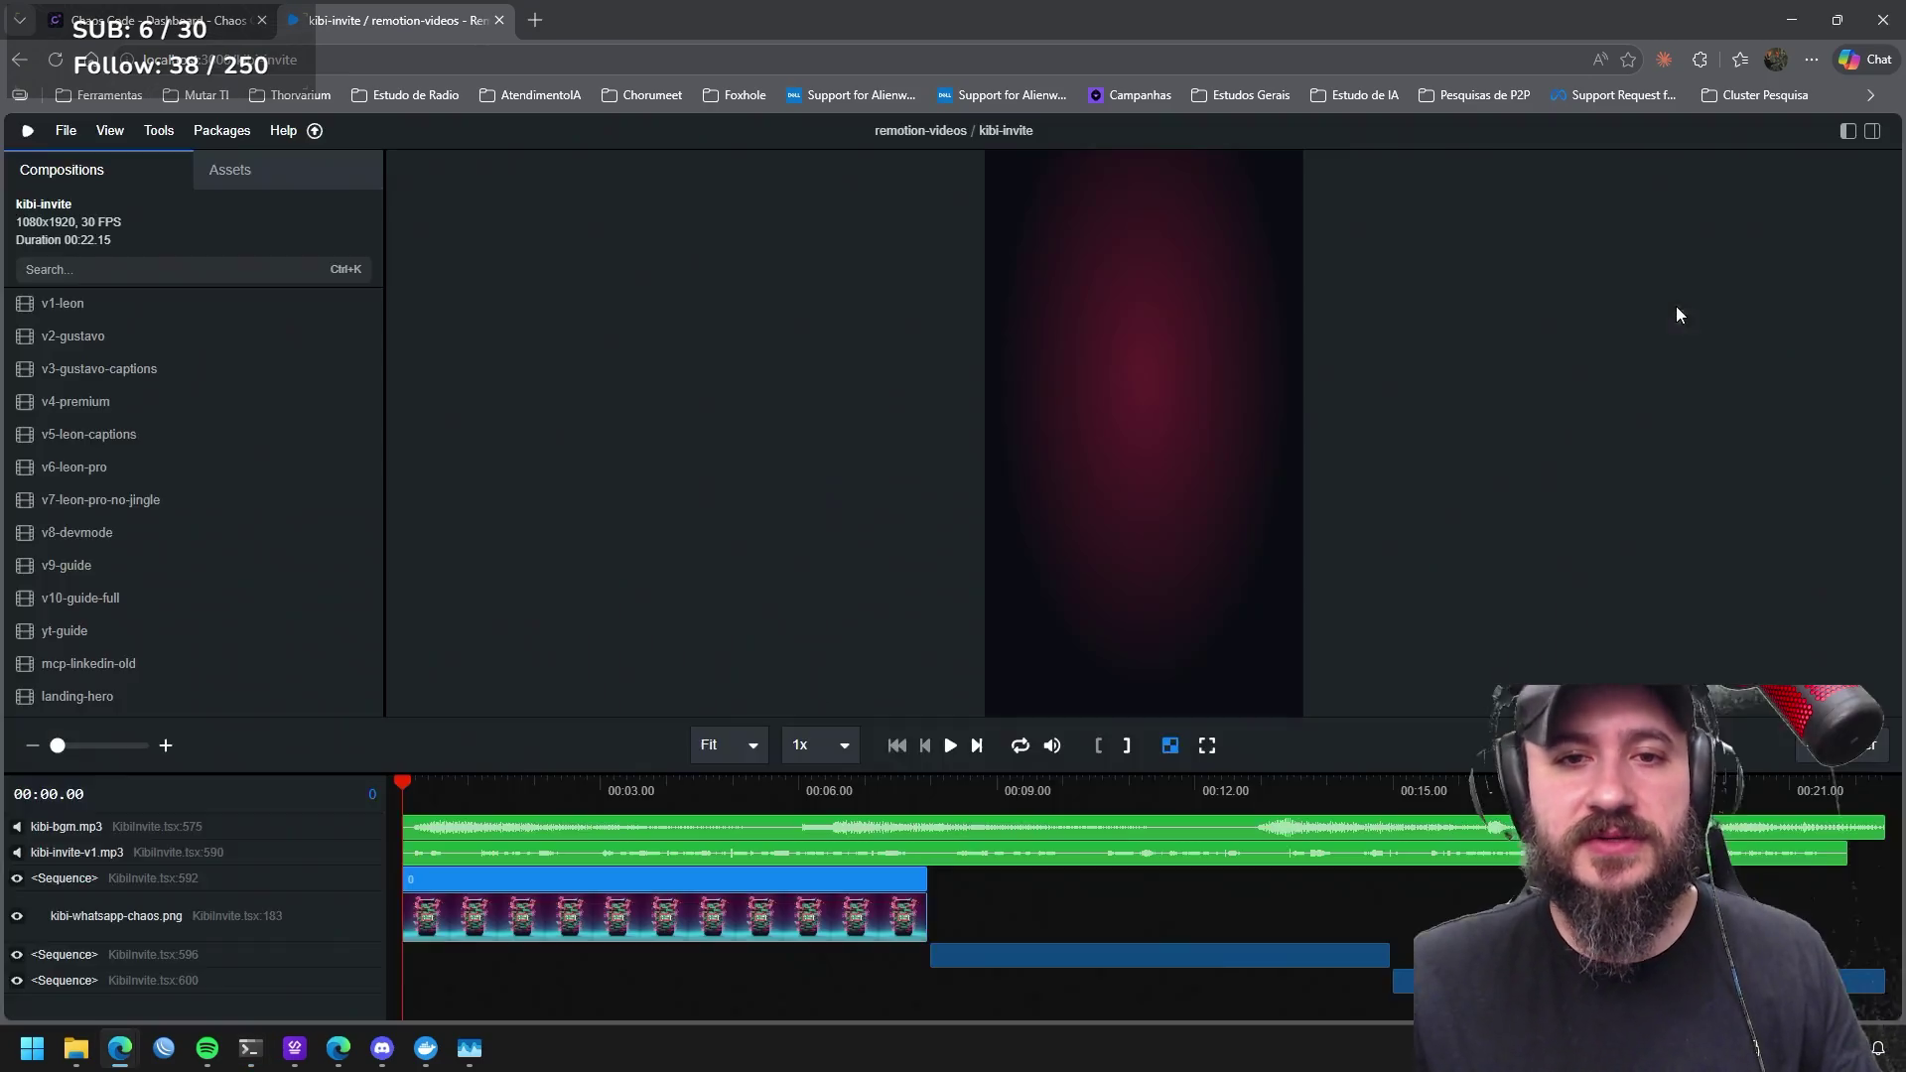
scroll(202, 504, down, 1)
scroll(202, 506, down, 2)
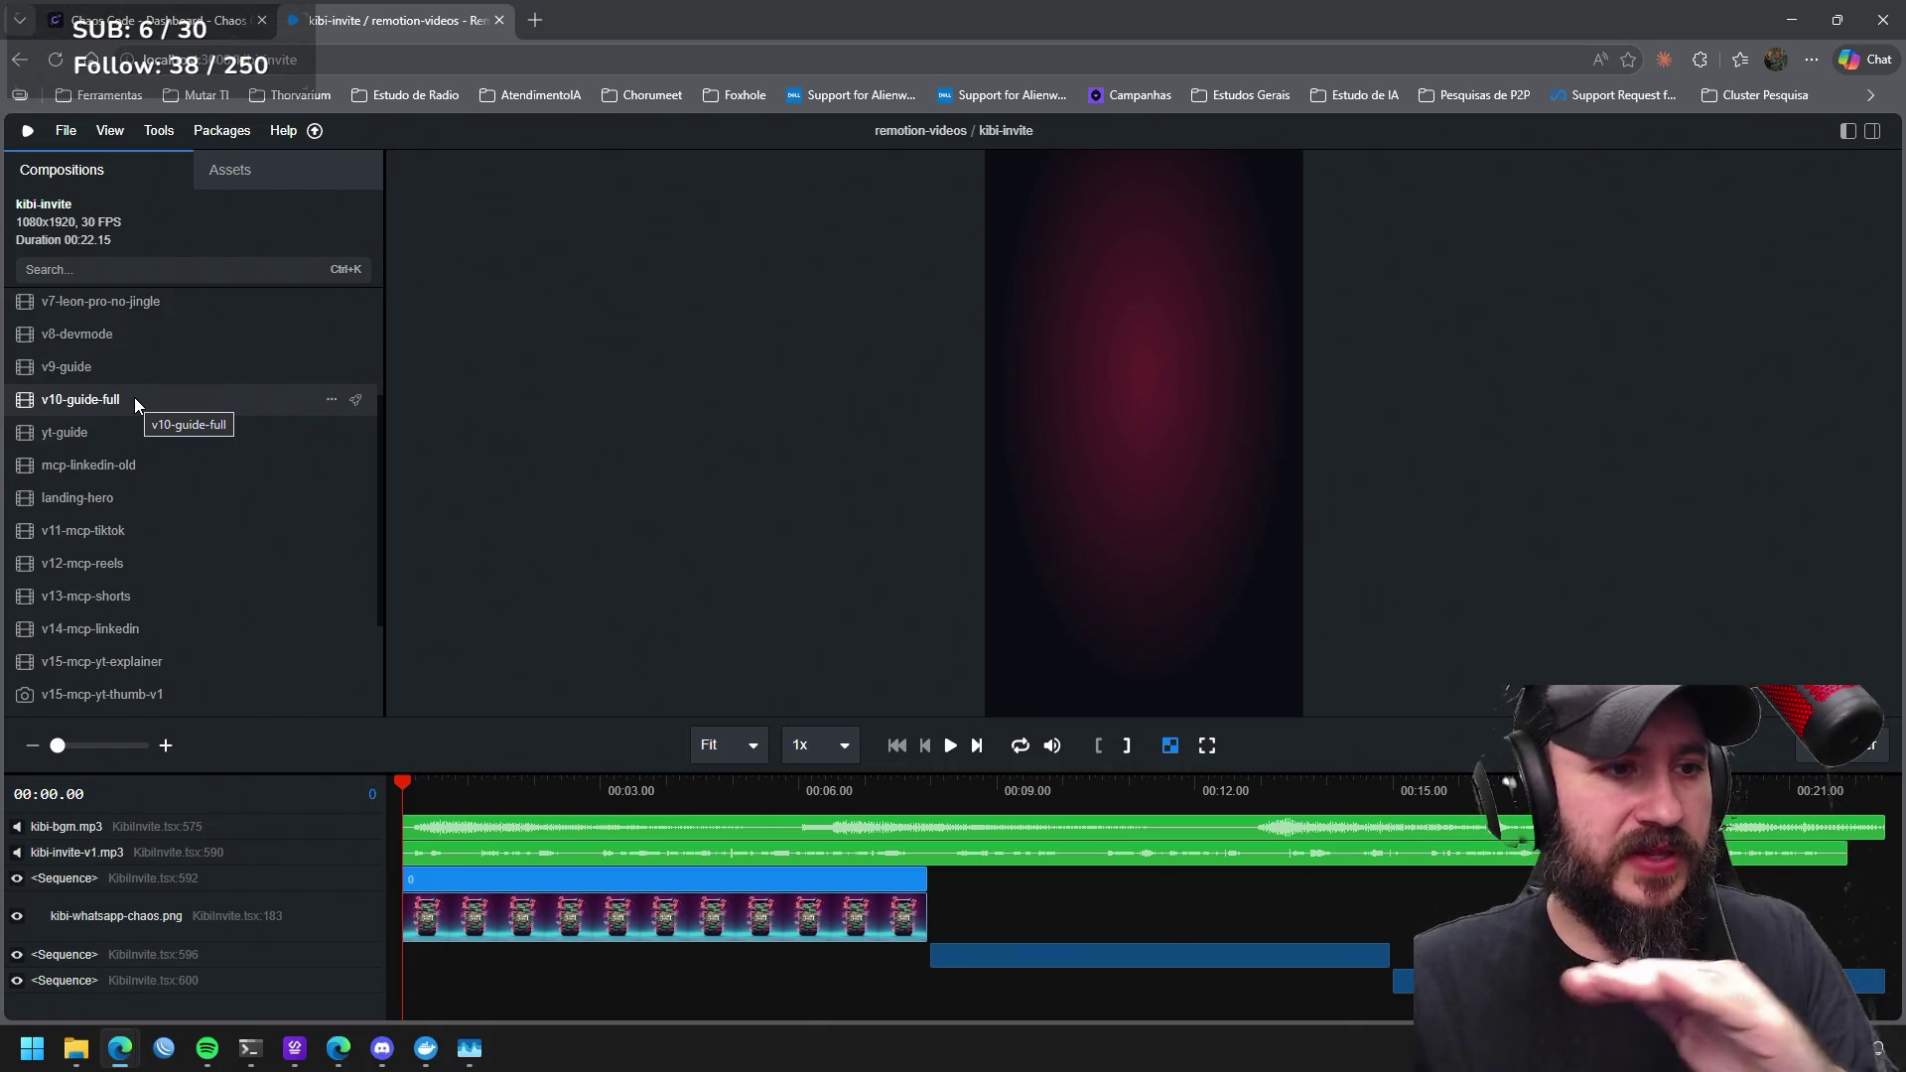
Switch to the v10-guide-full composition in the sidebar and start its playback.
click(134, 398)
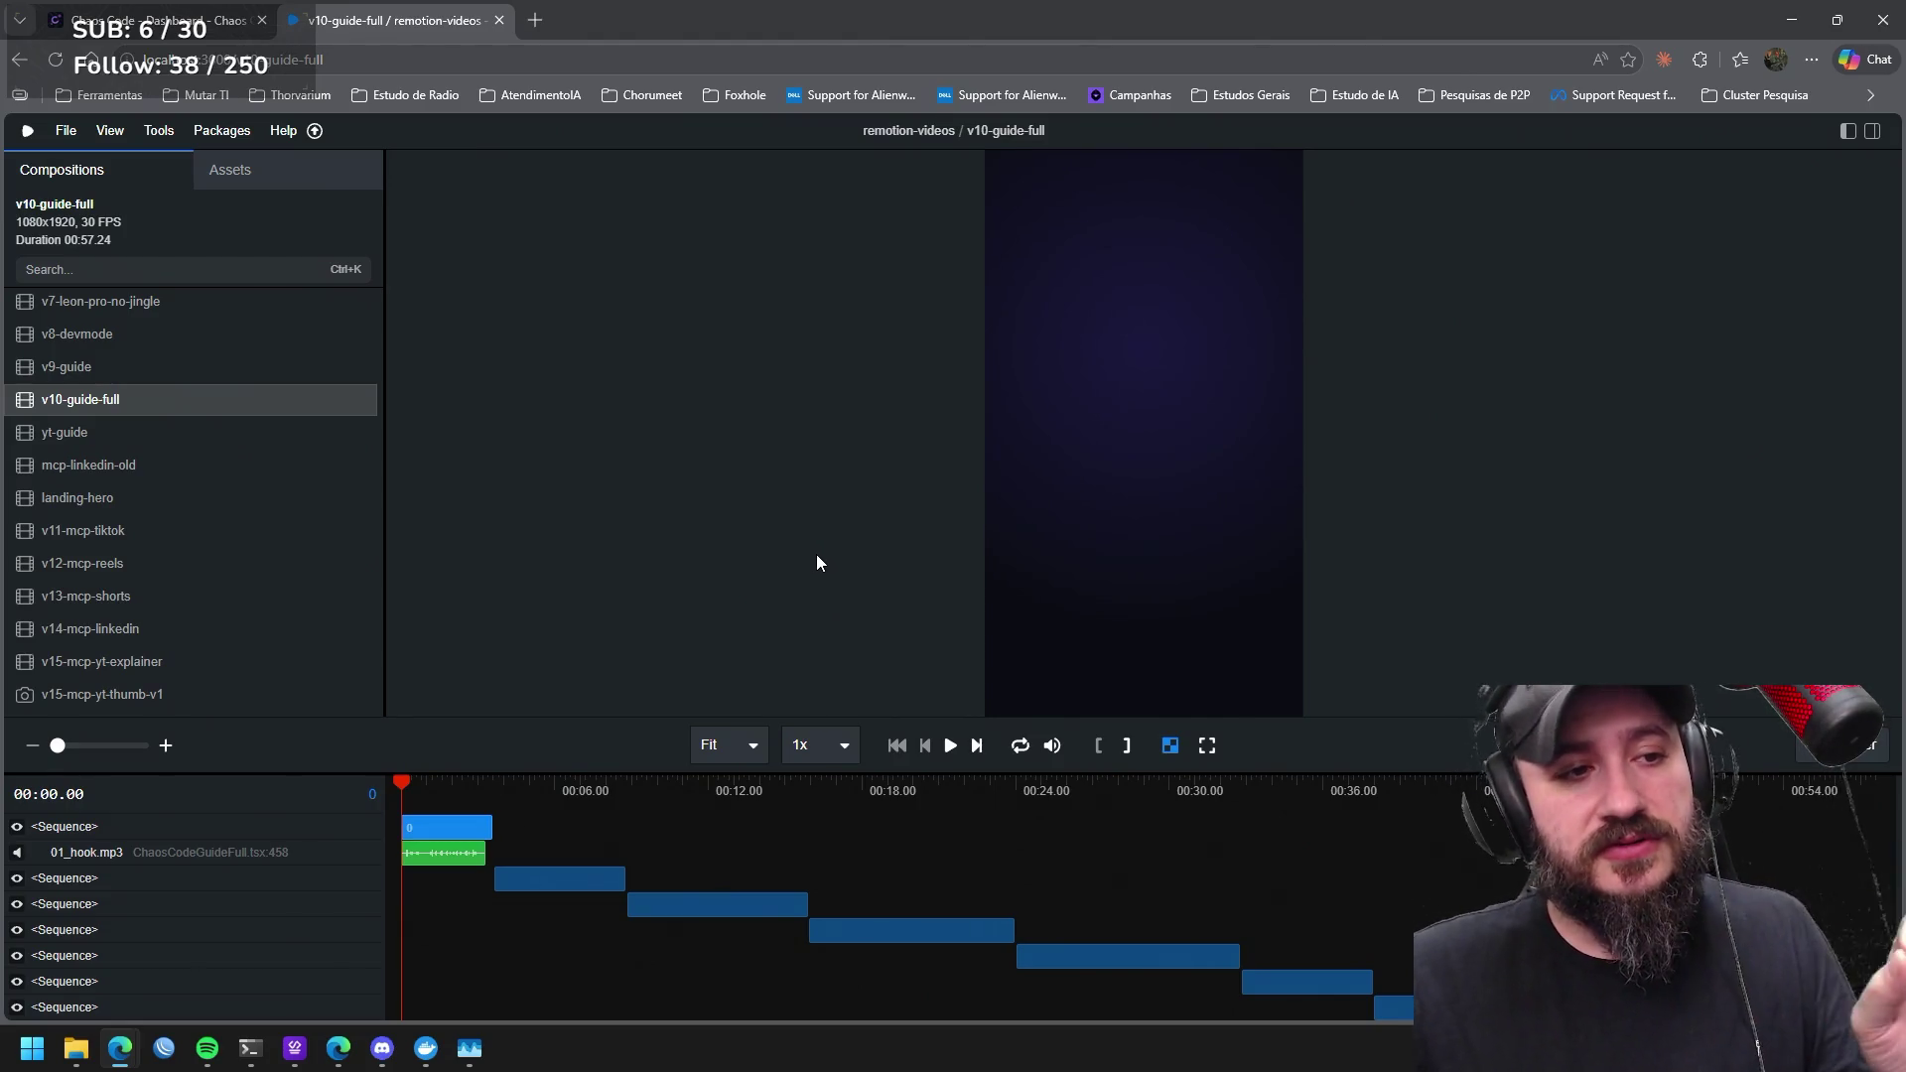
click(954, 744)
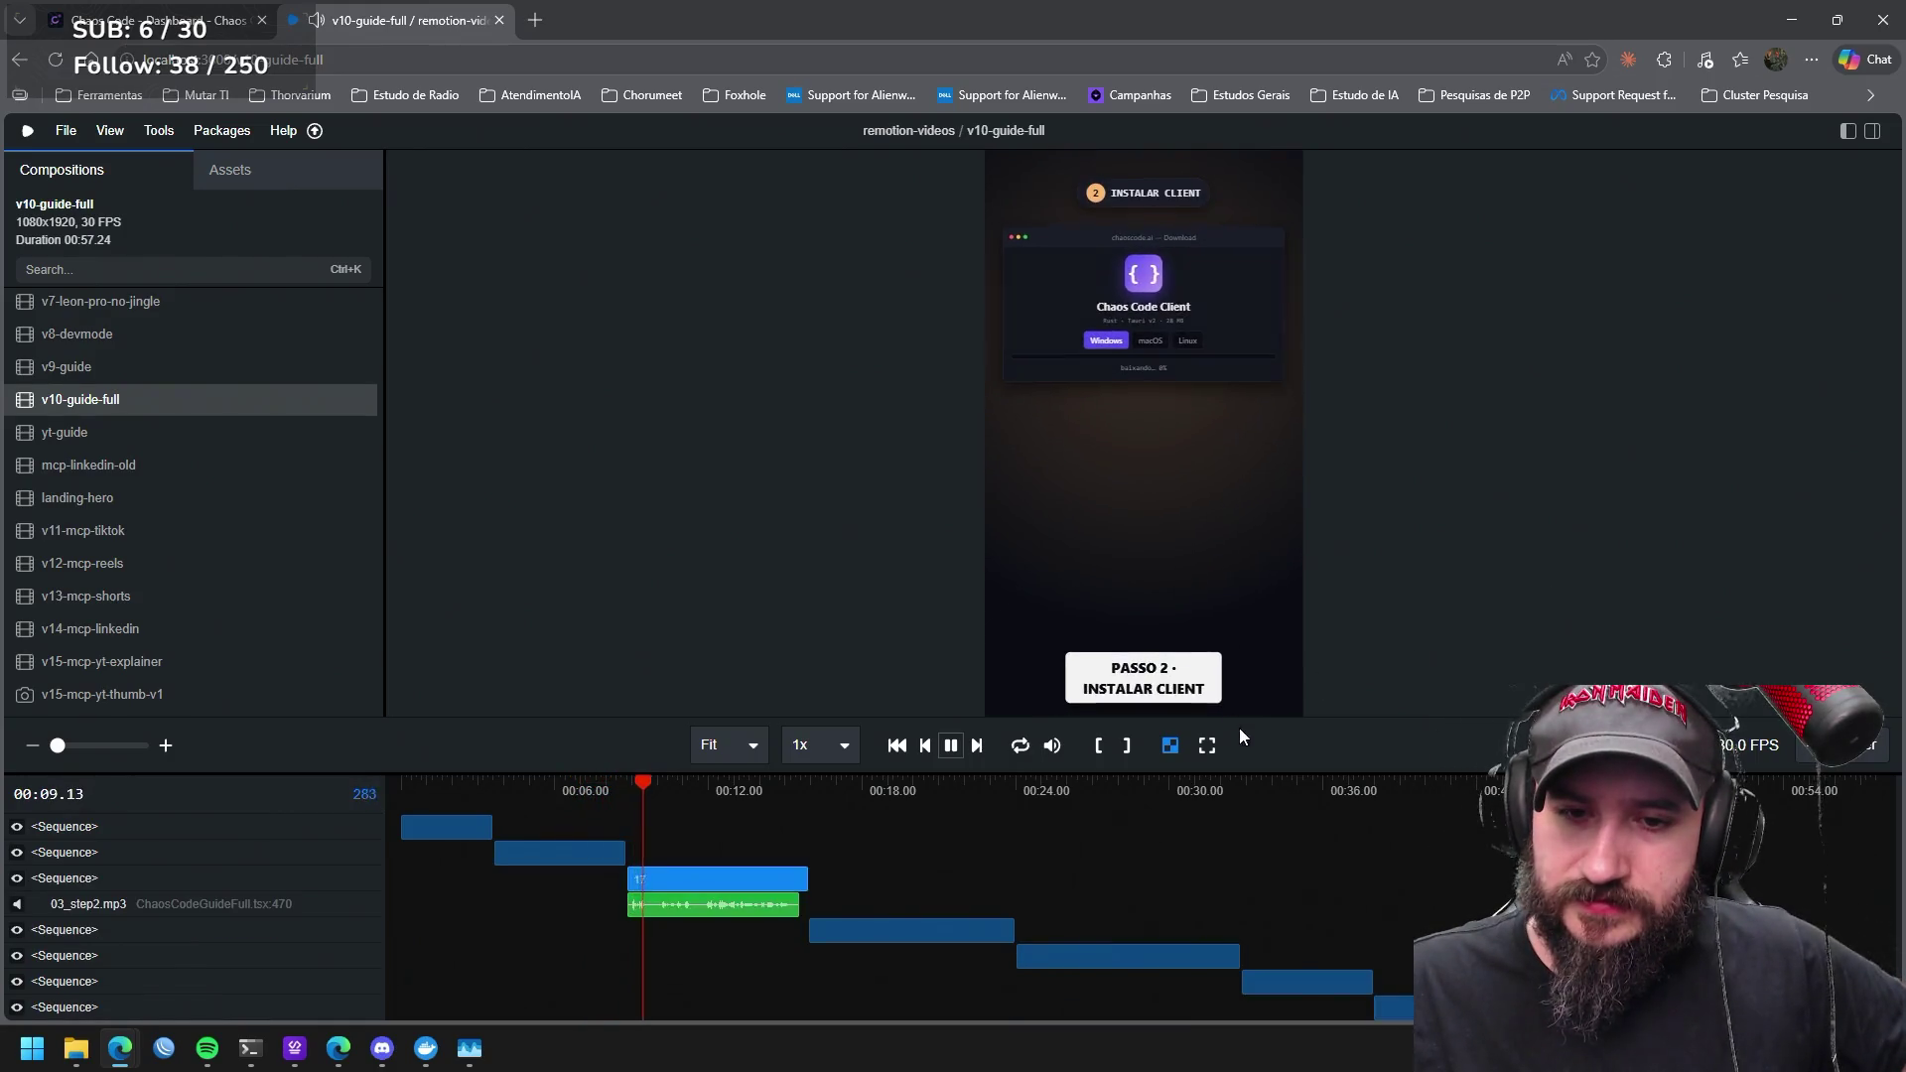
Put the v10-guide-full preview into fullscreen while it plays.
click(1207, 744)
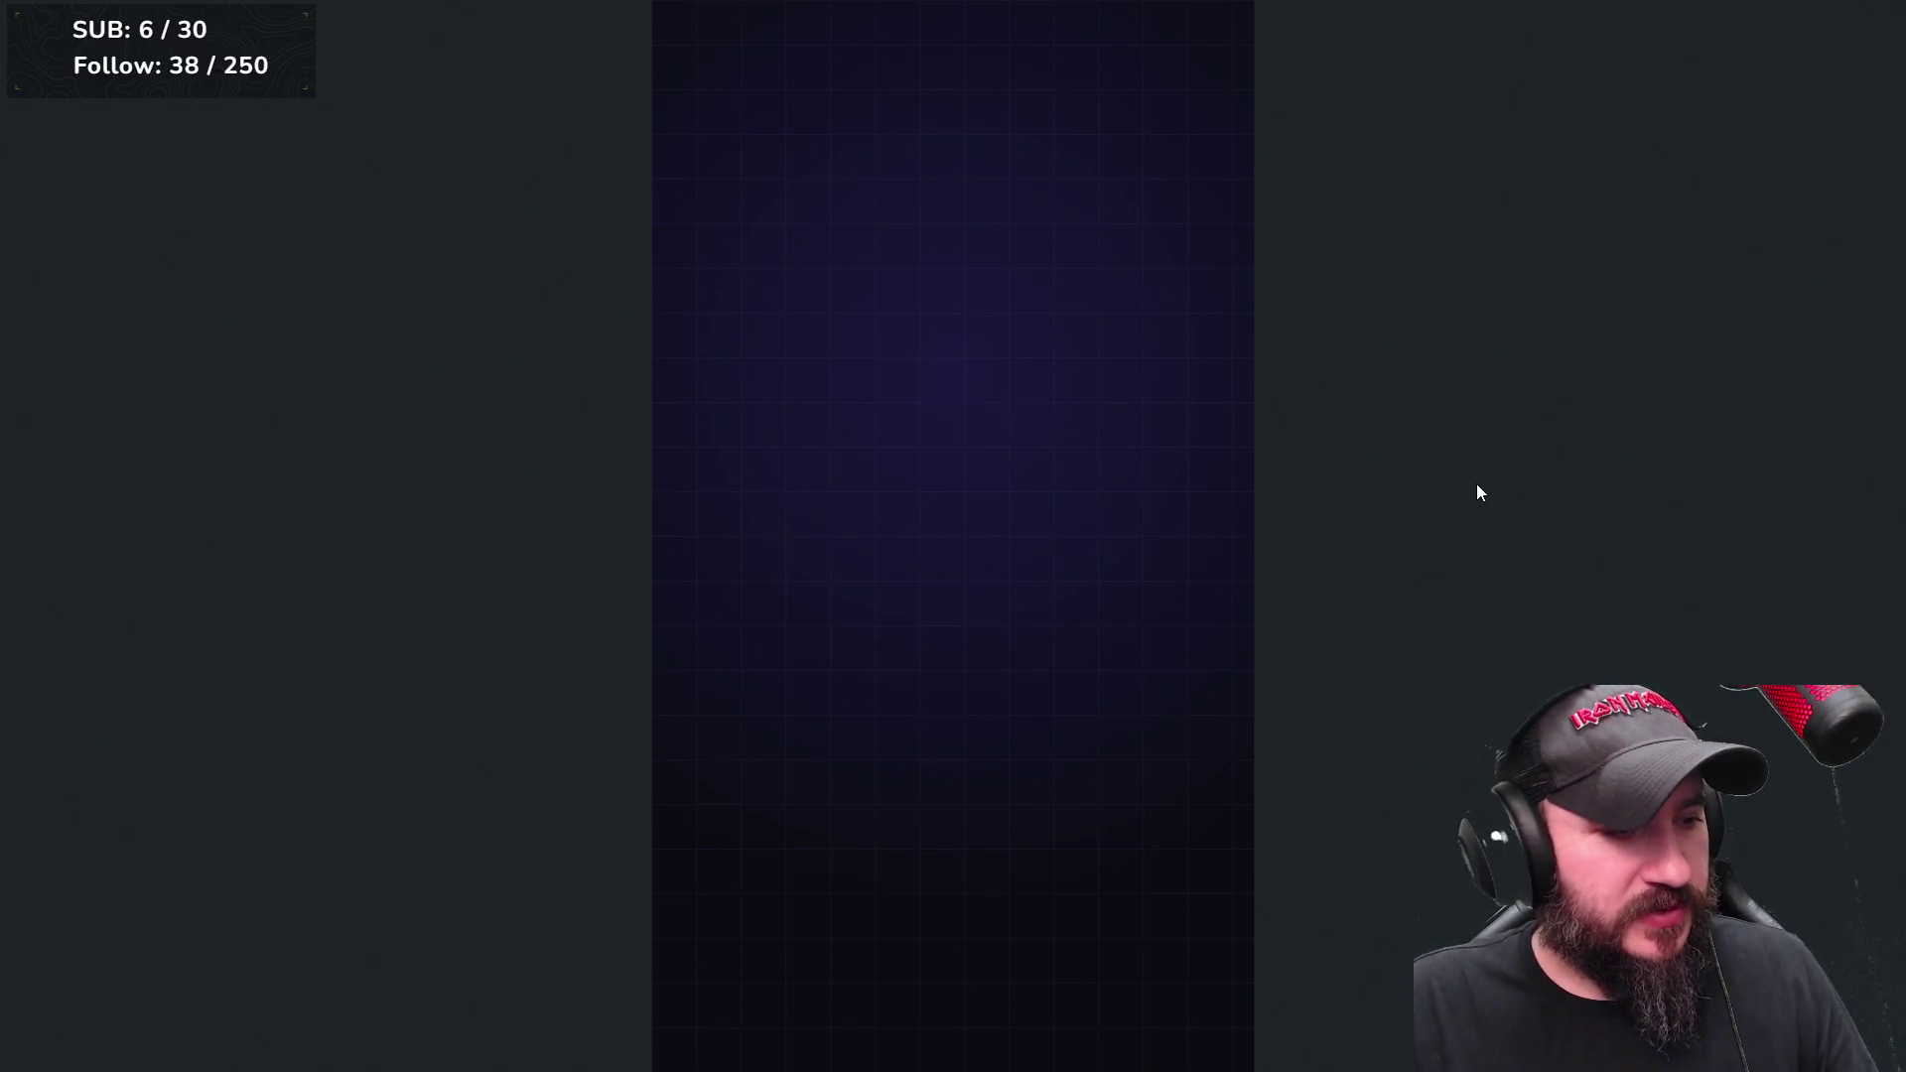
Leave fullscreen with Escape, returning v10-guide-full to its start frame.
key(Escape)
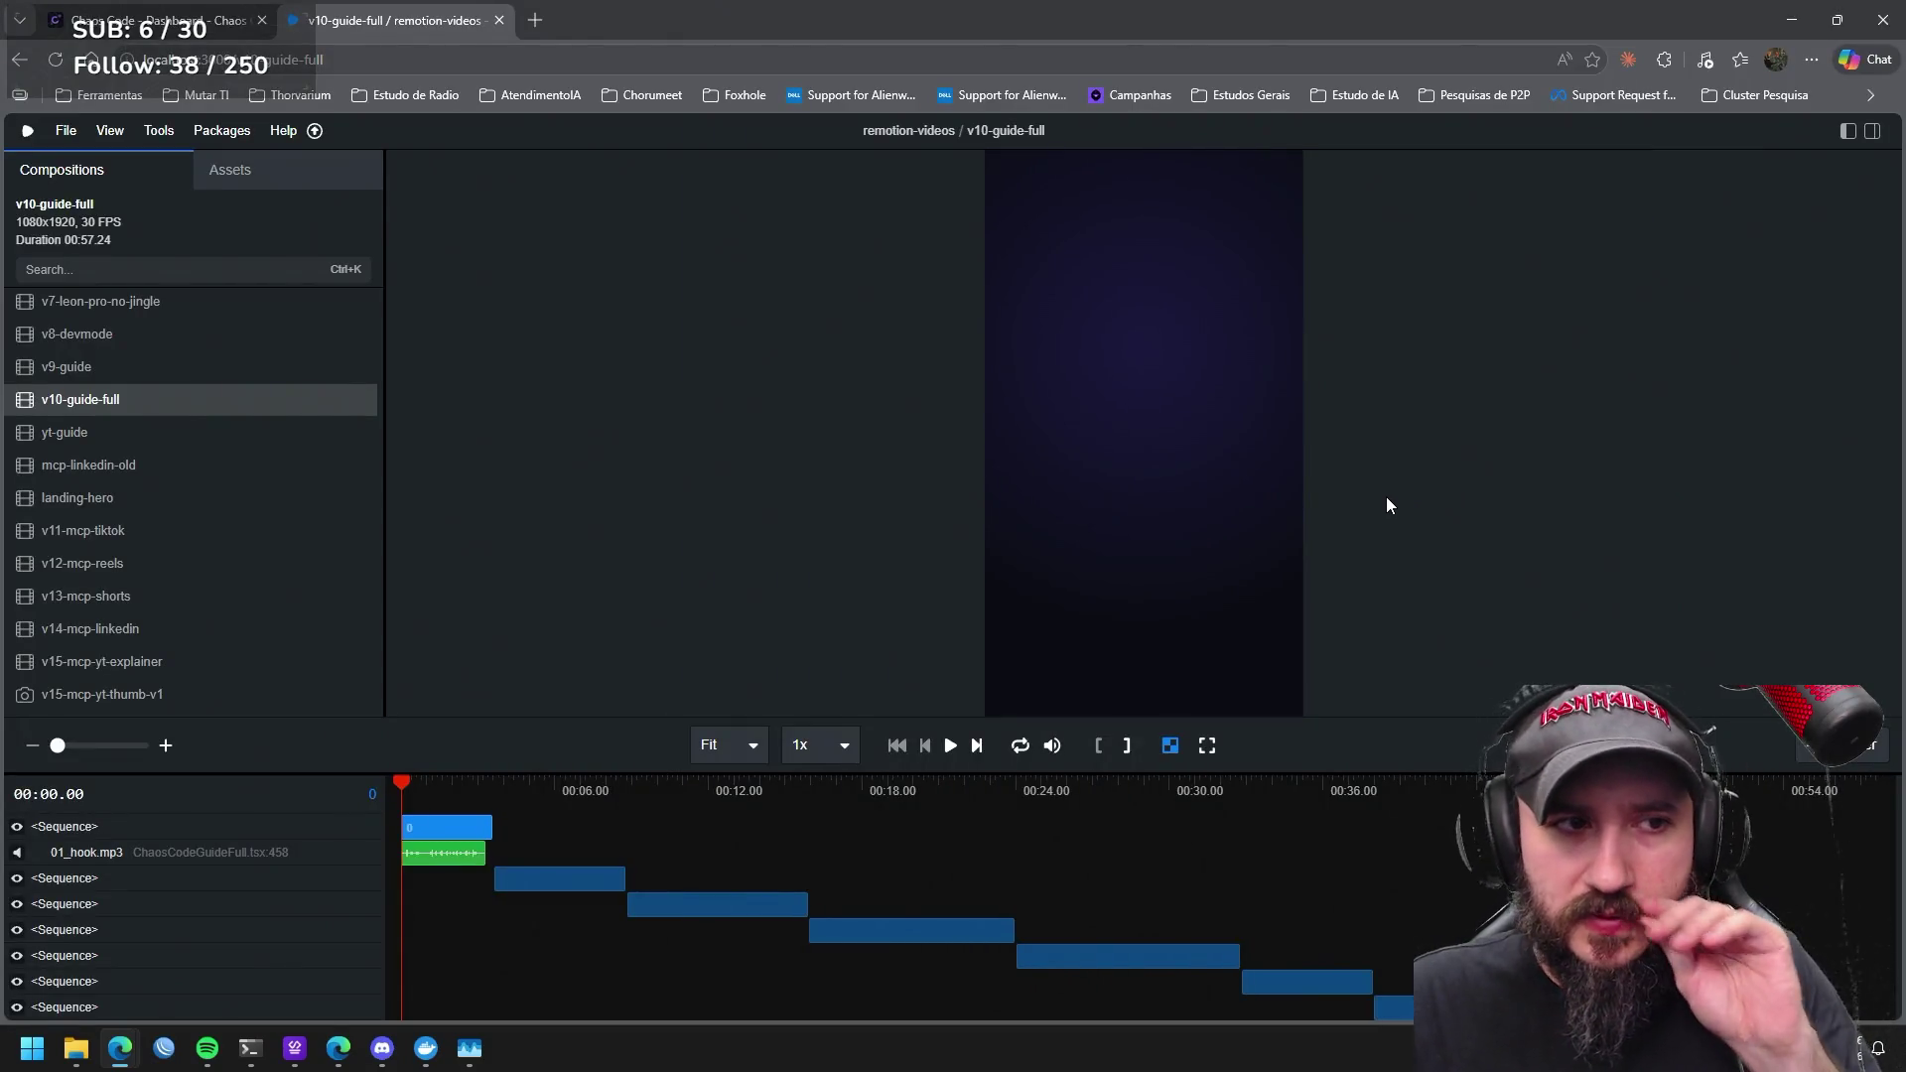
scroll(223, 505, down, 2)
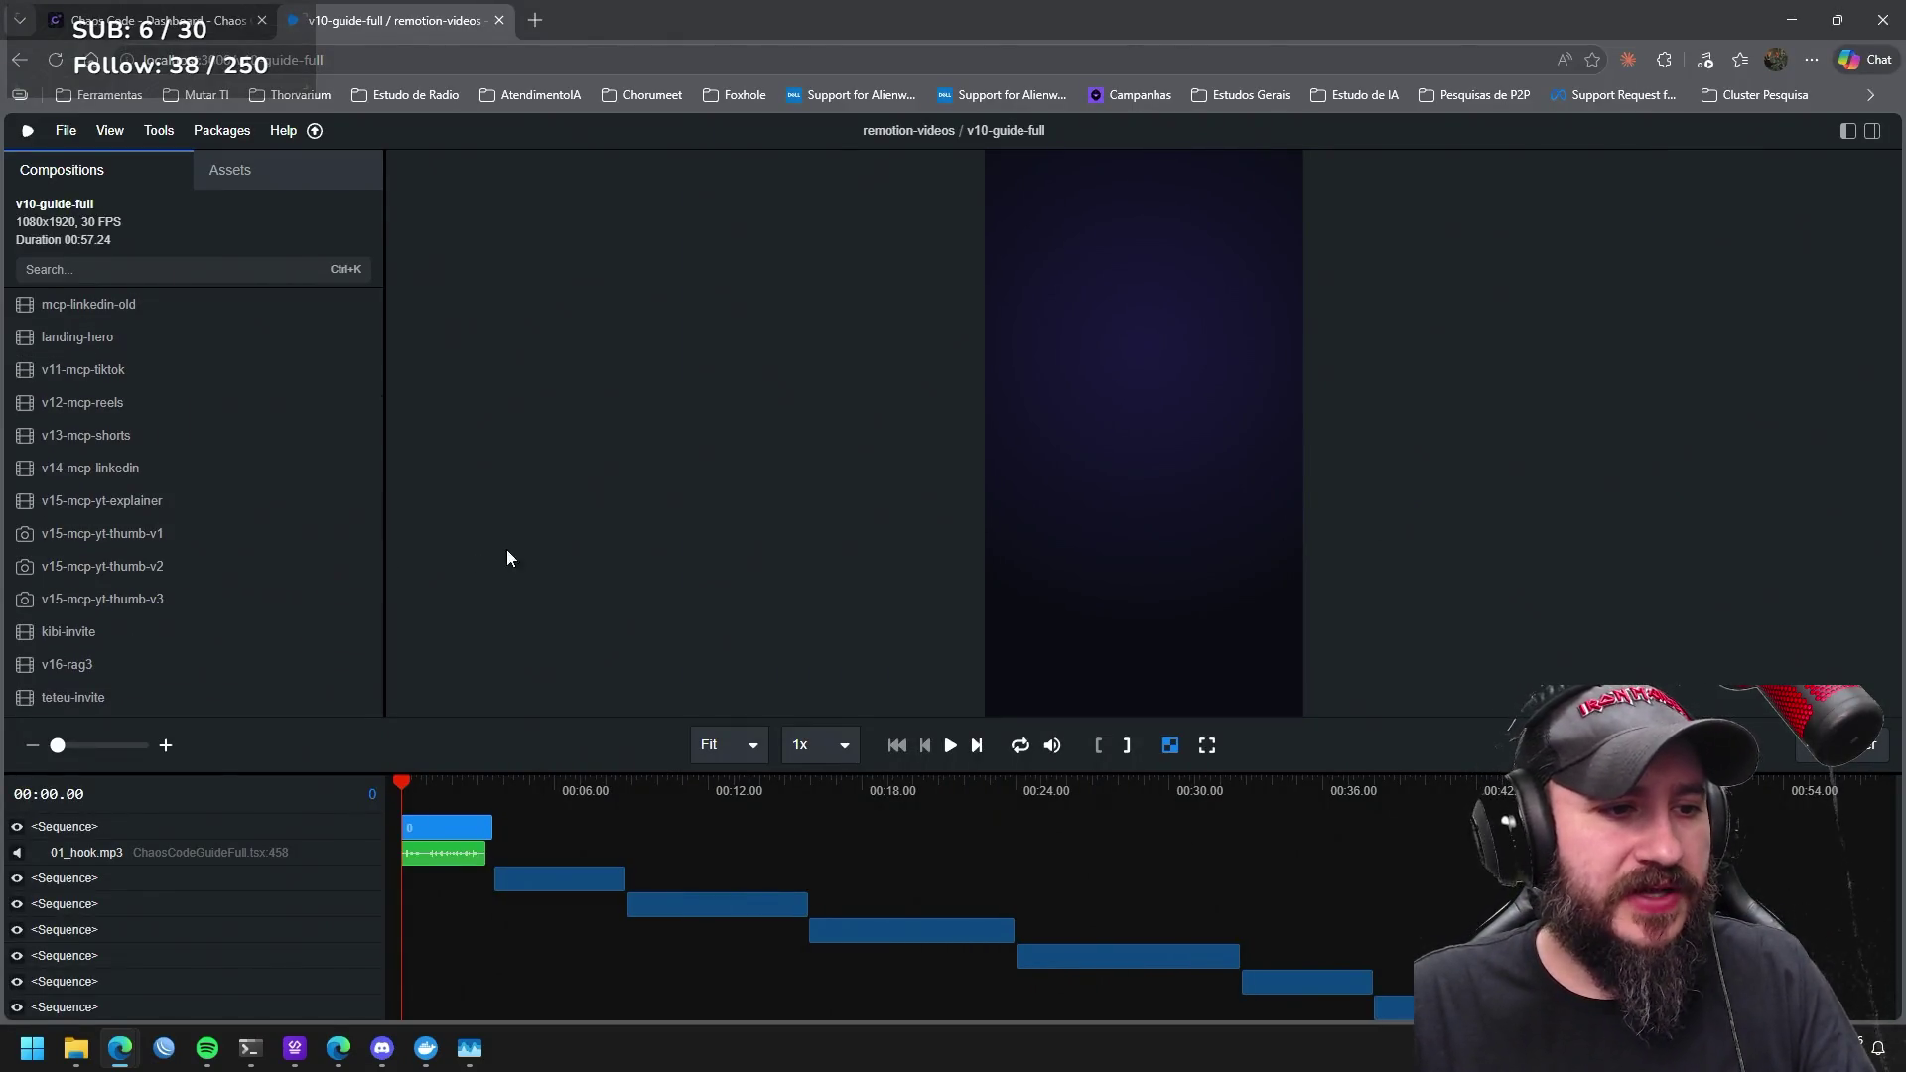
scroll(279, 580, down, 5)
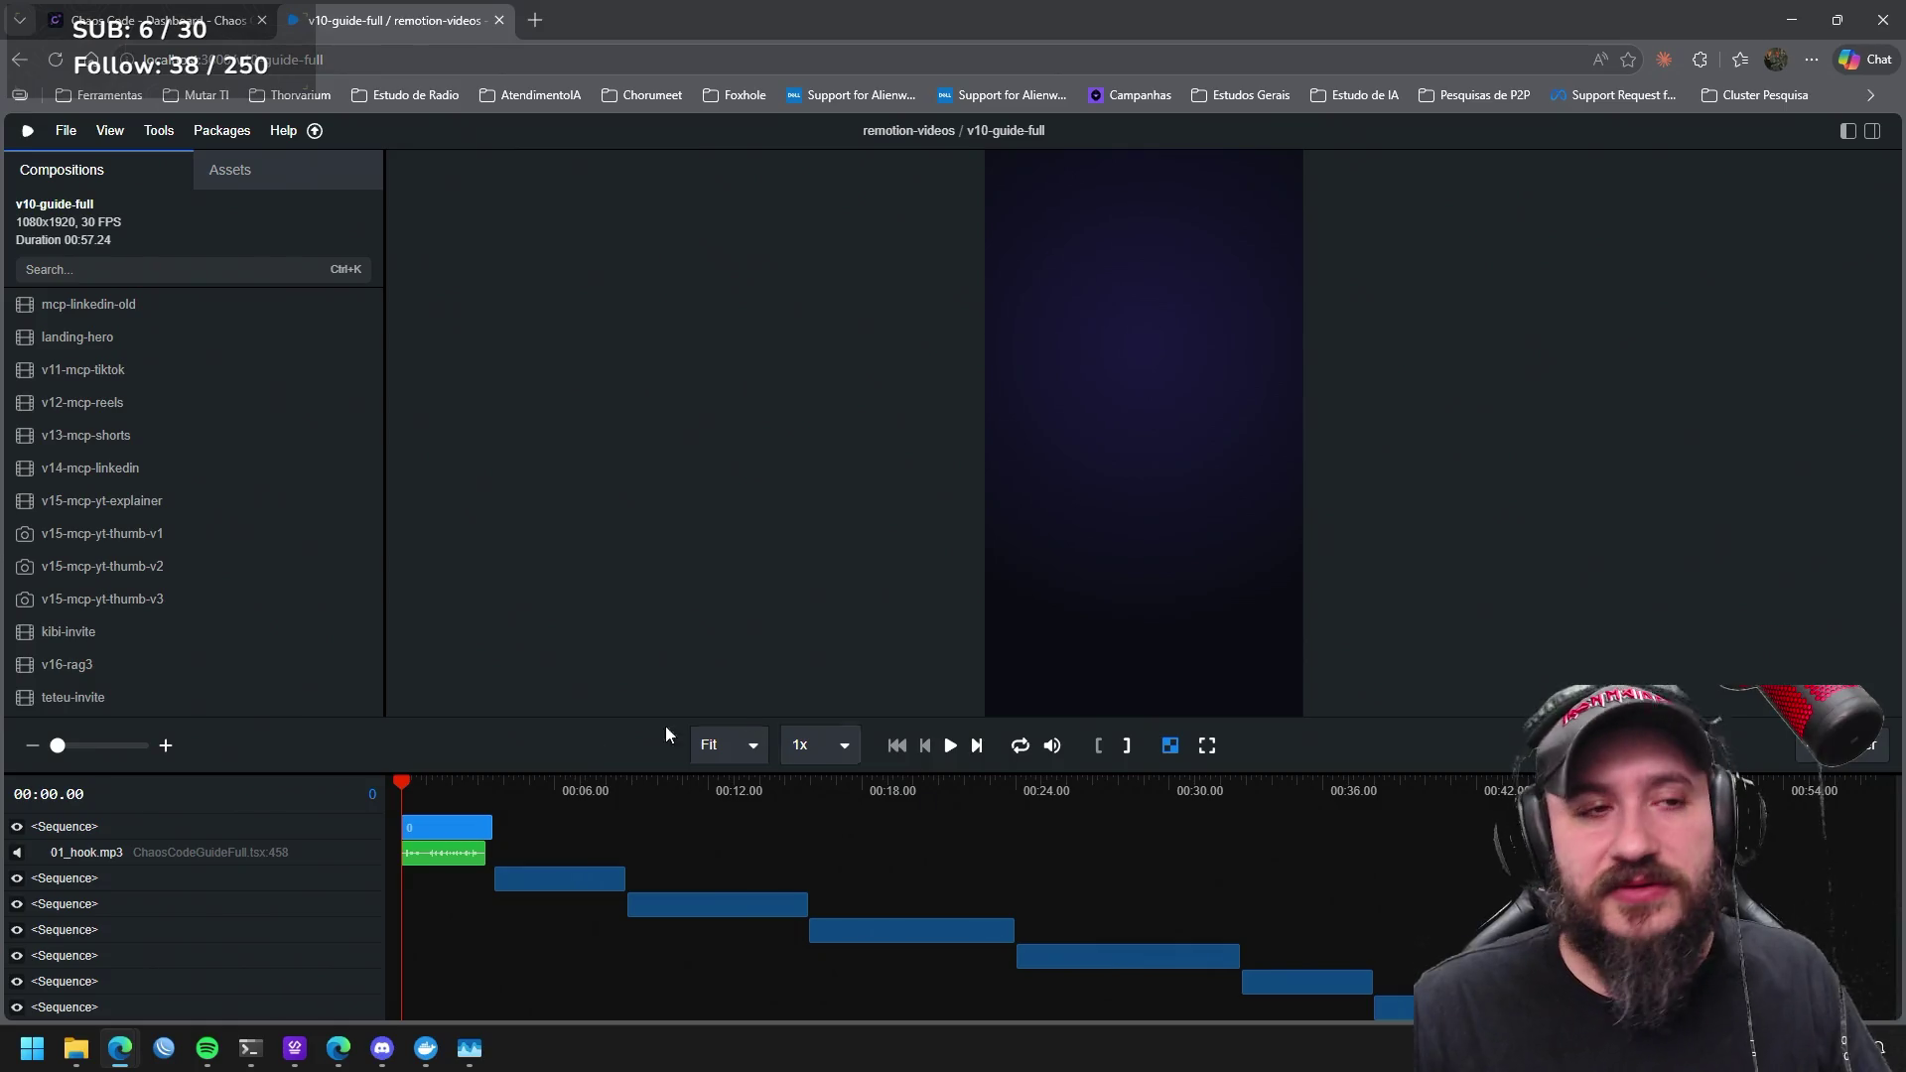
Open a fresh Microsoft Edge tab beside the Remotion Studio tab.
click(541, 18)
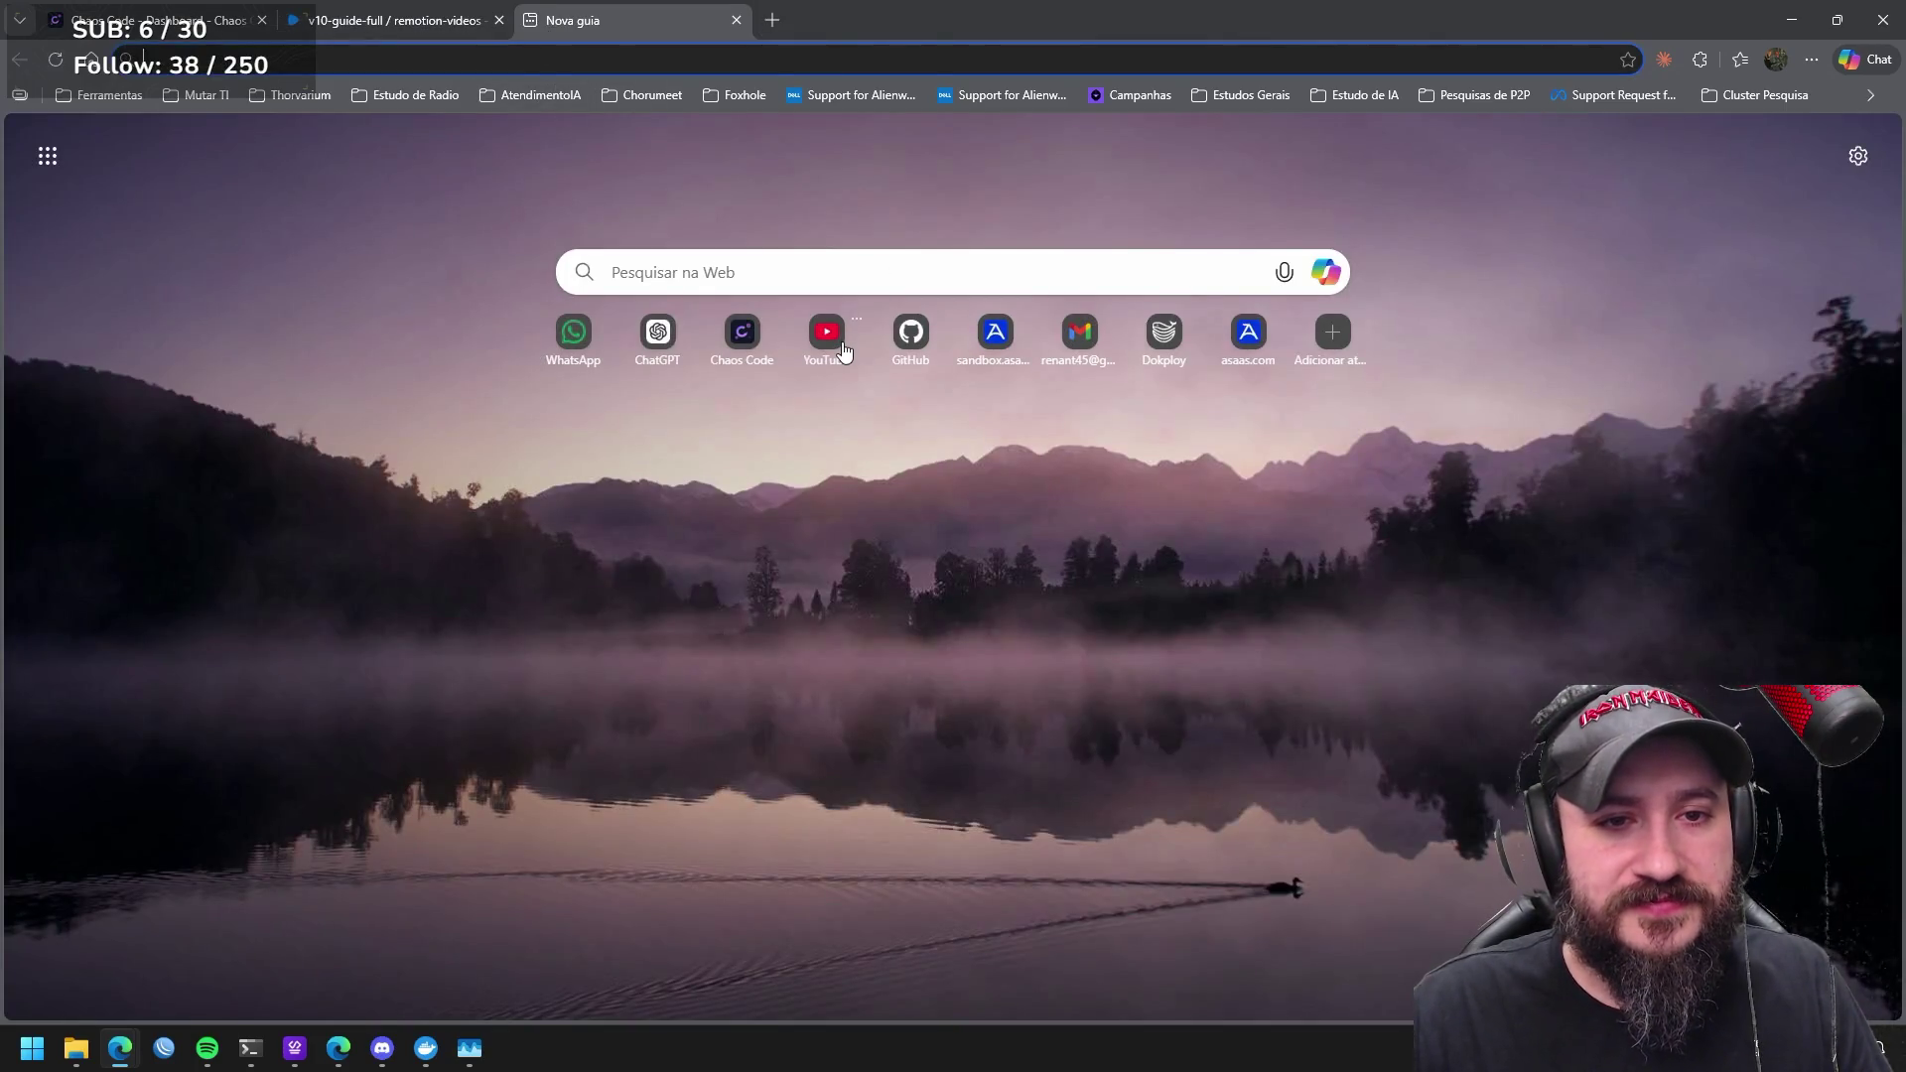
On YouTube, search for mutar, visit the Mutar channel and open its DungeonGPT video.
click(842, 353)
mouse_move(250, 1048)
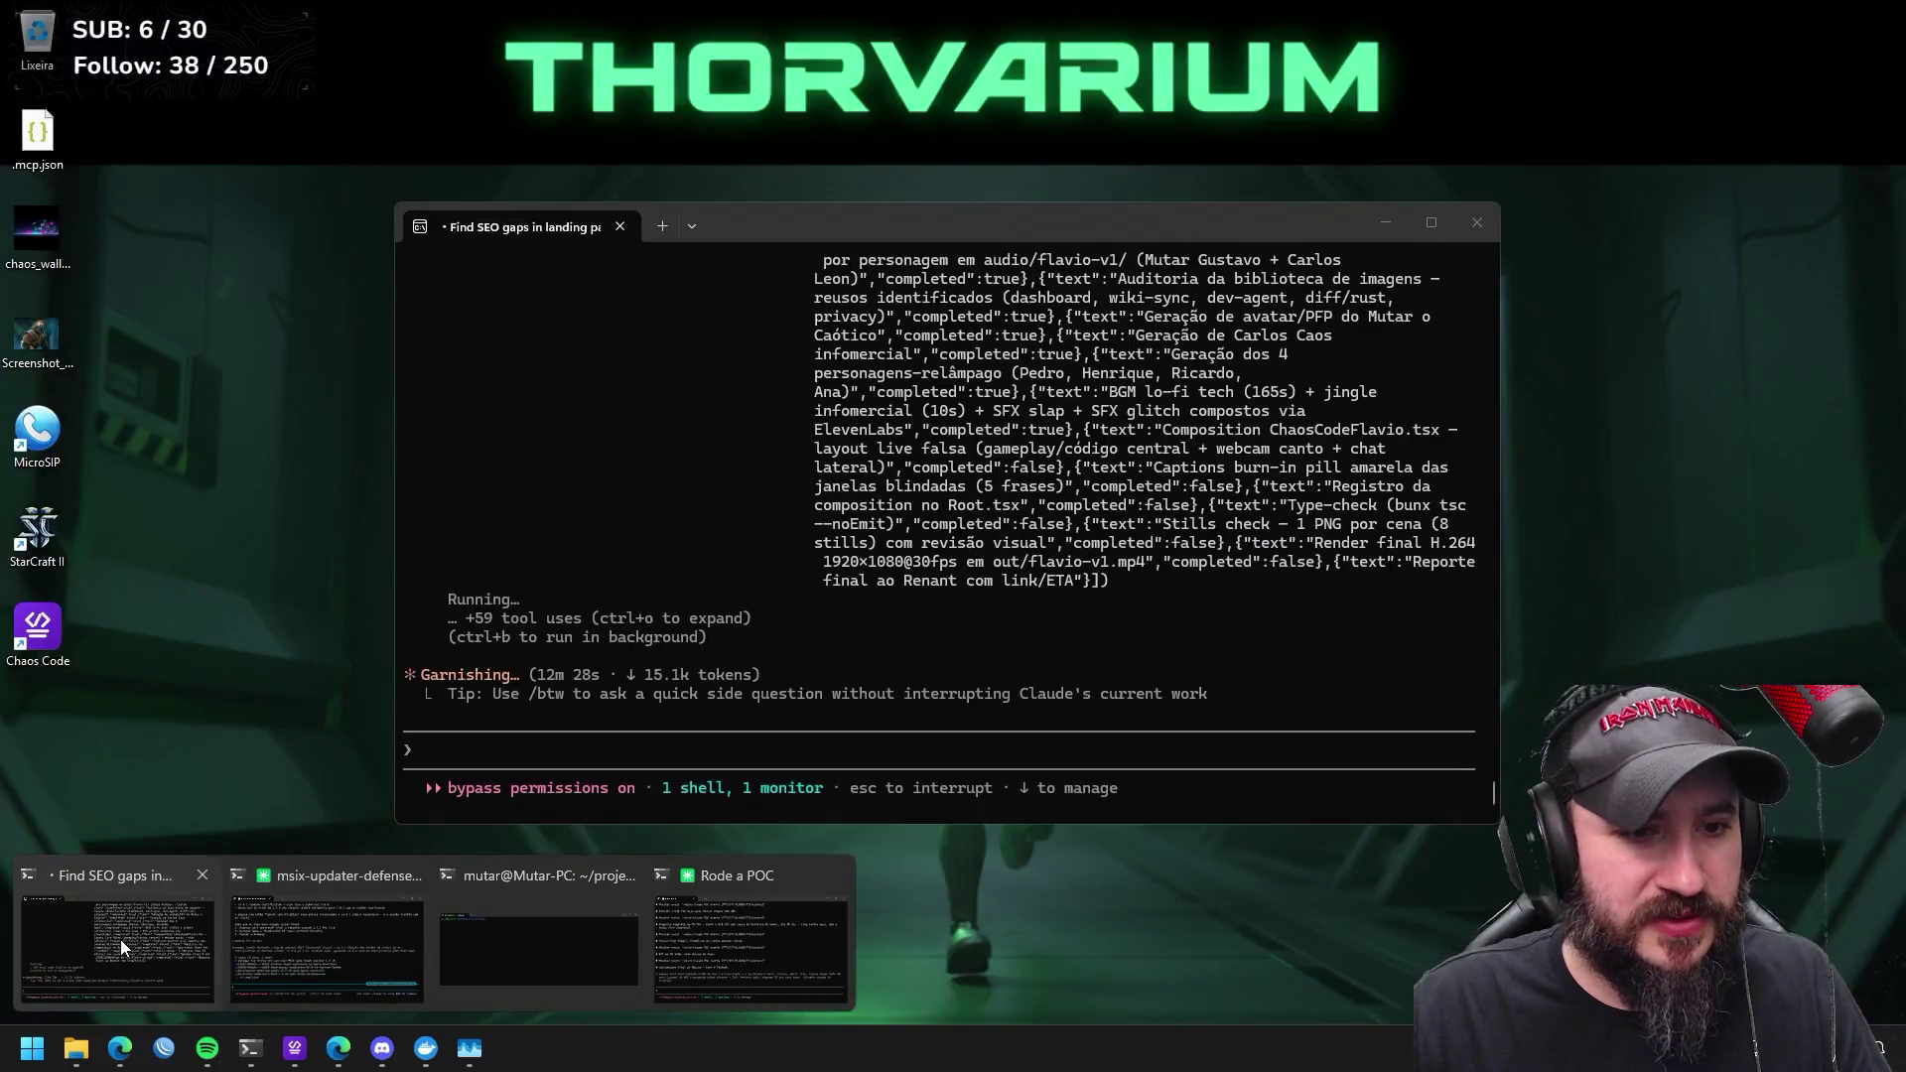
click(120, 939)
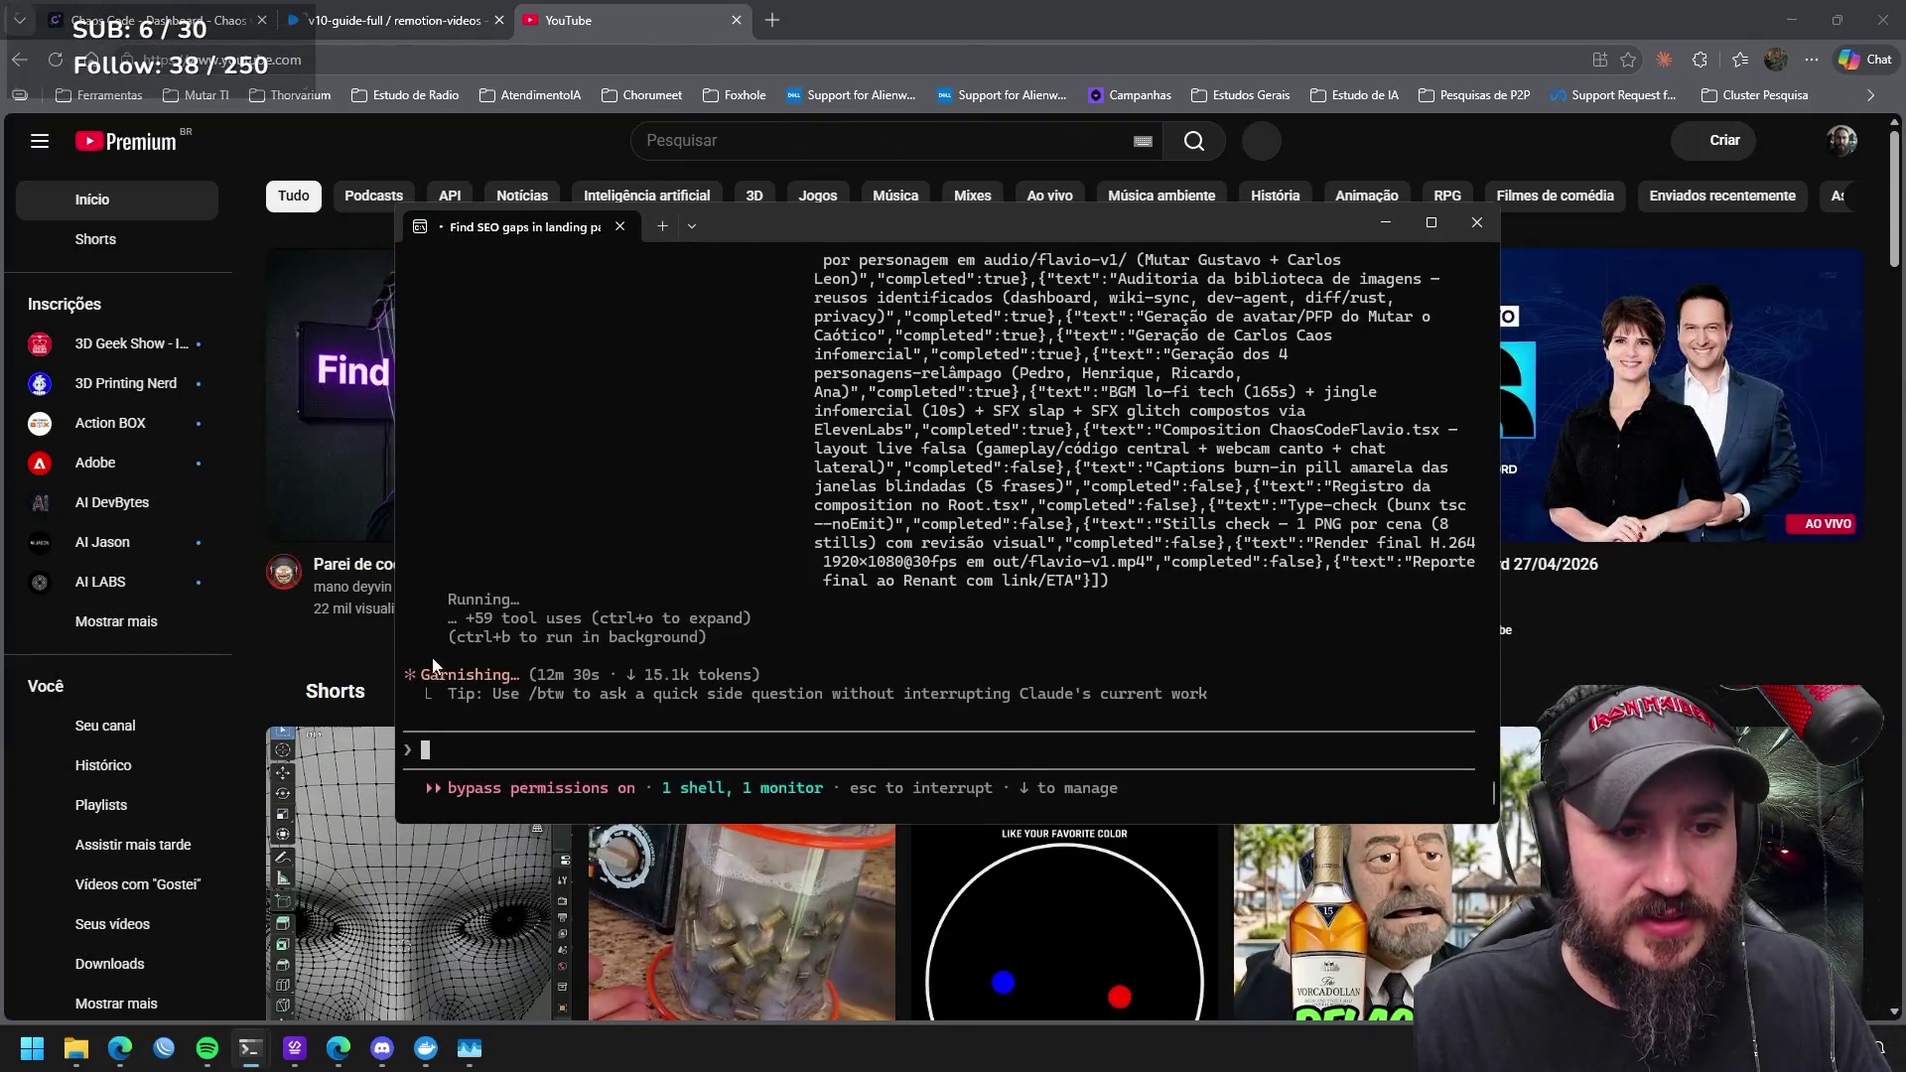
click(769, 137)
text(mutar)
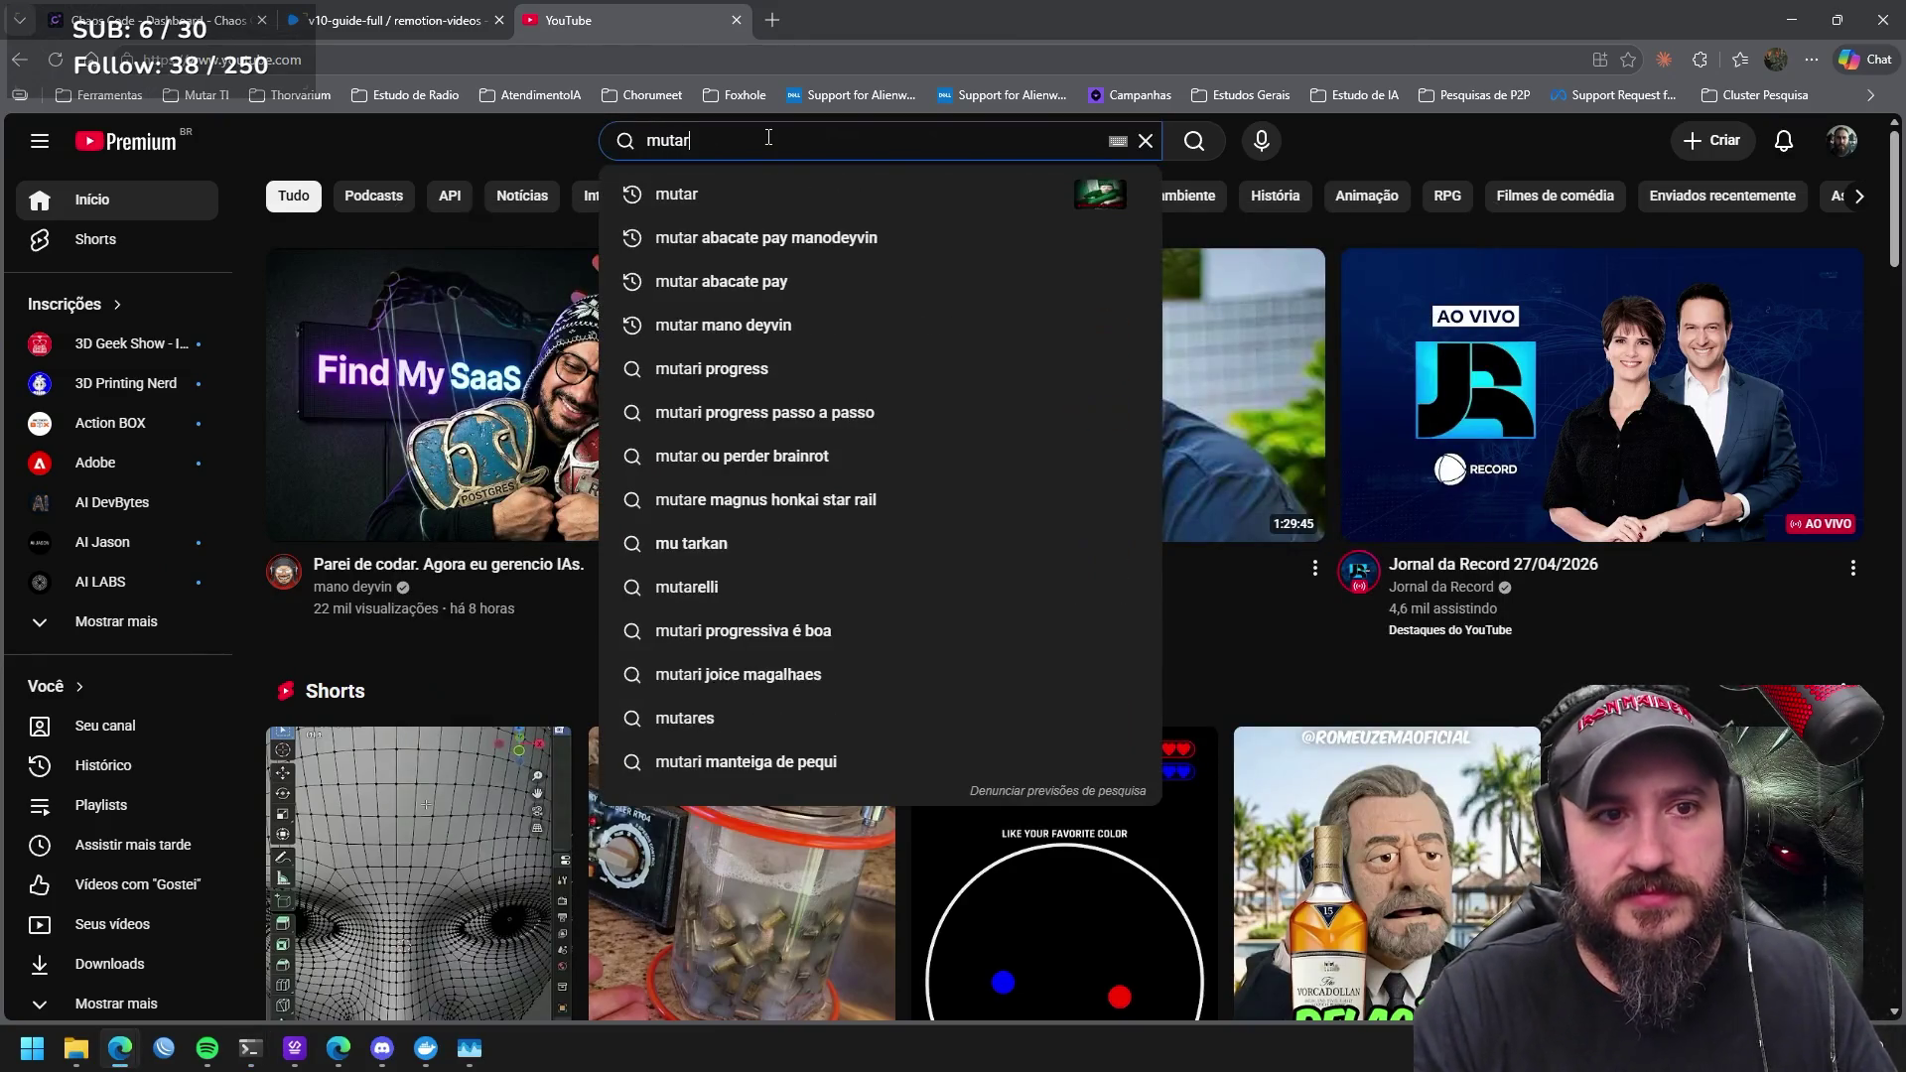
key(Return)
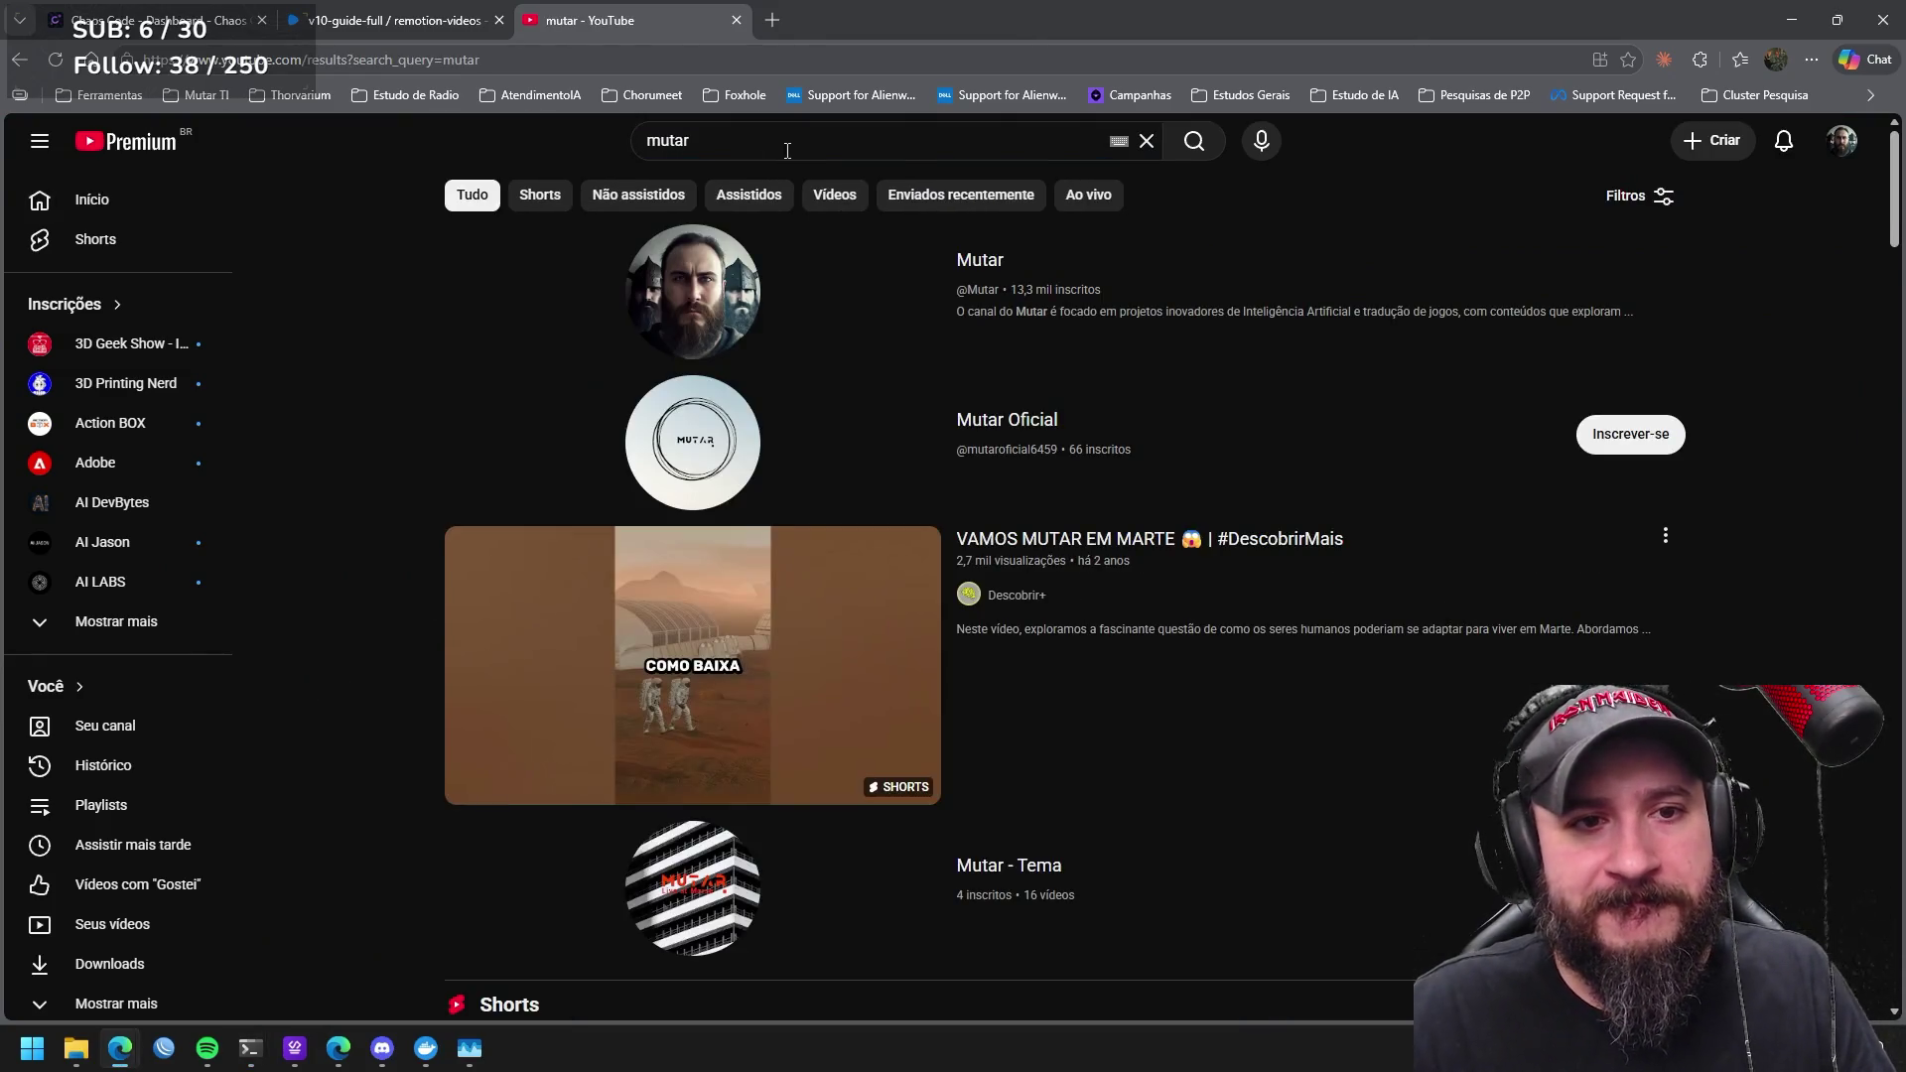
click(996, 278)
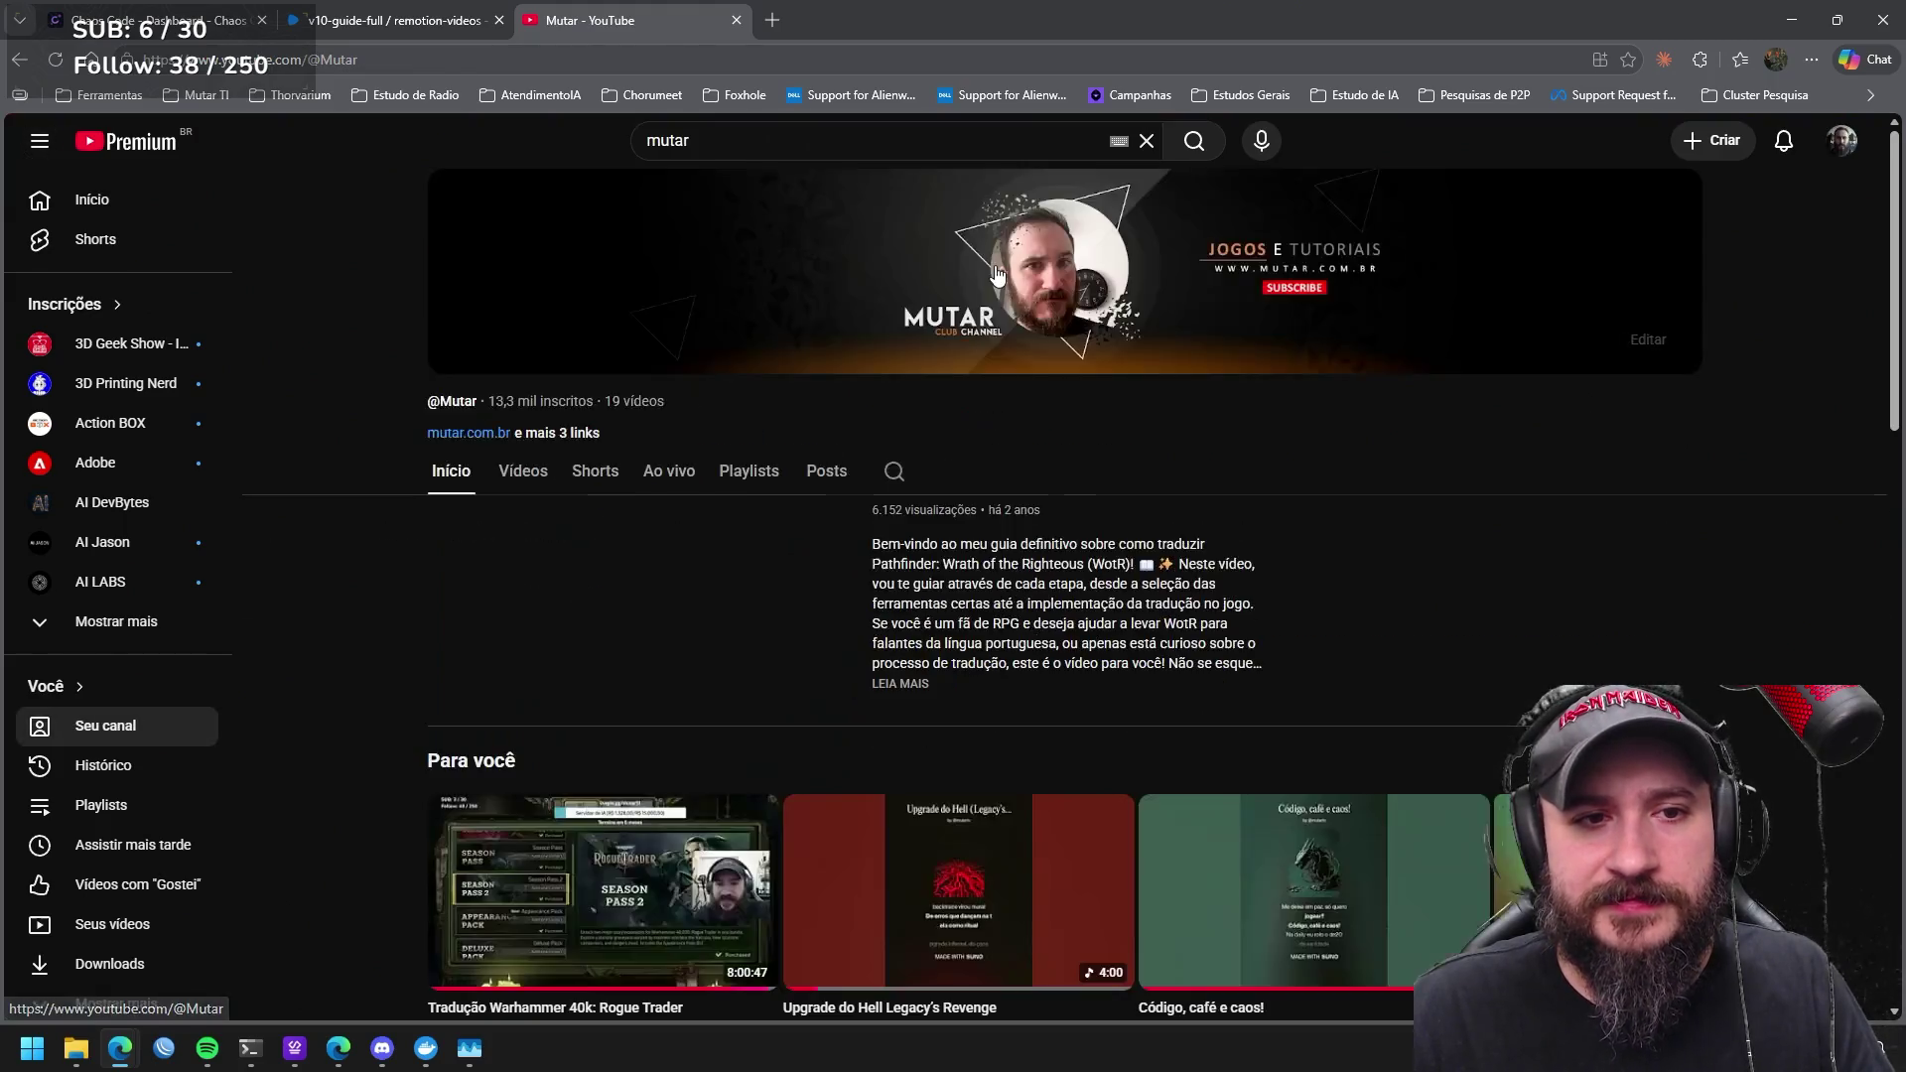
scroll(1180, 448, down, 2)
scroll(1180, 449, down, 3)
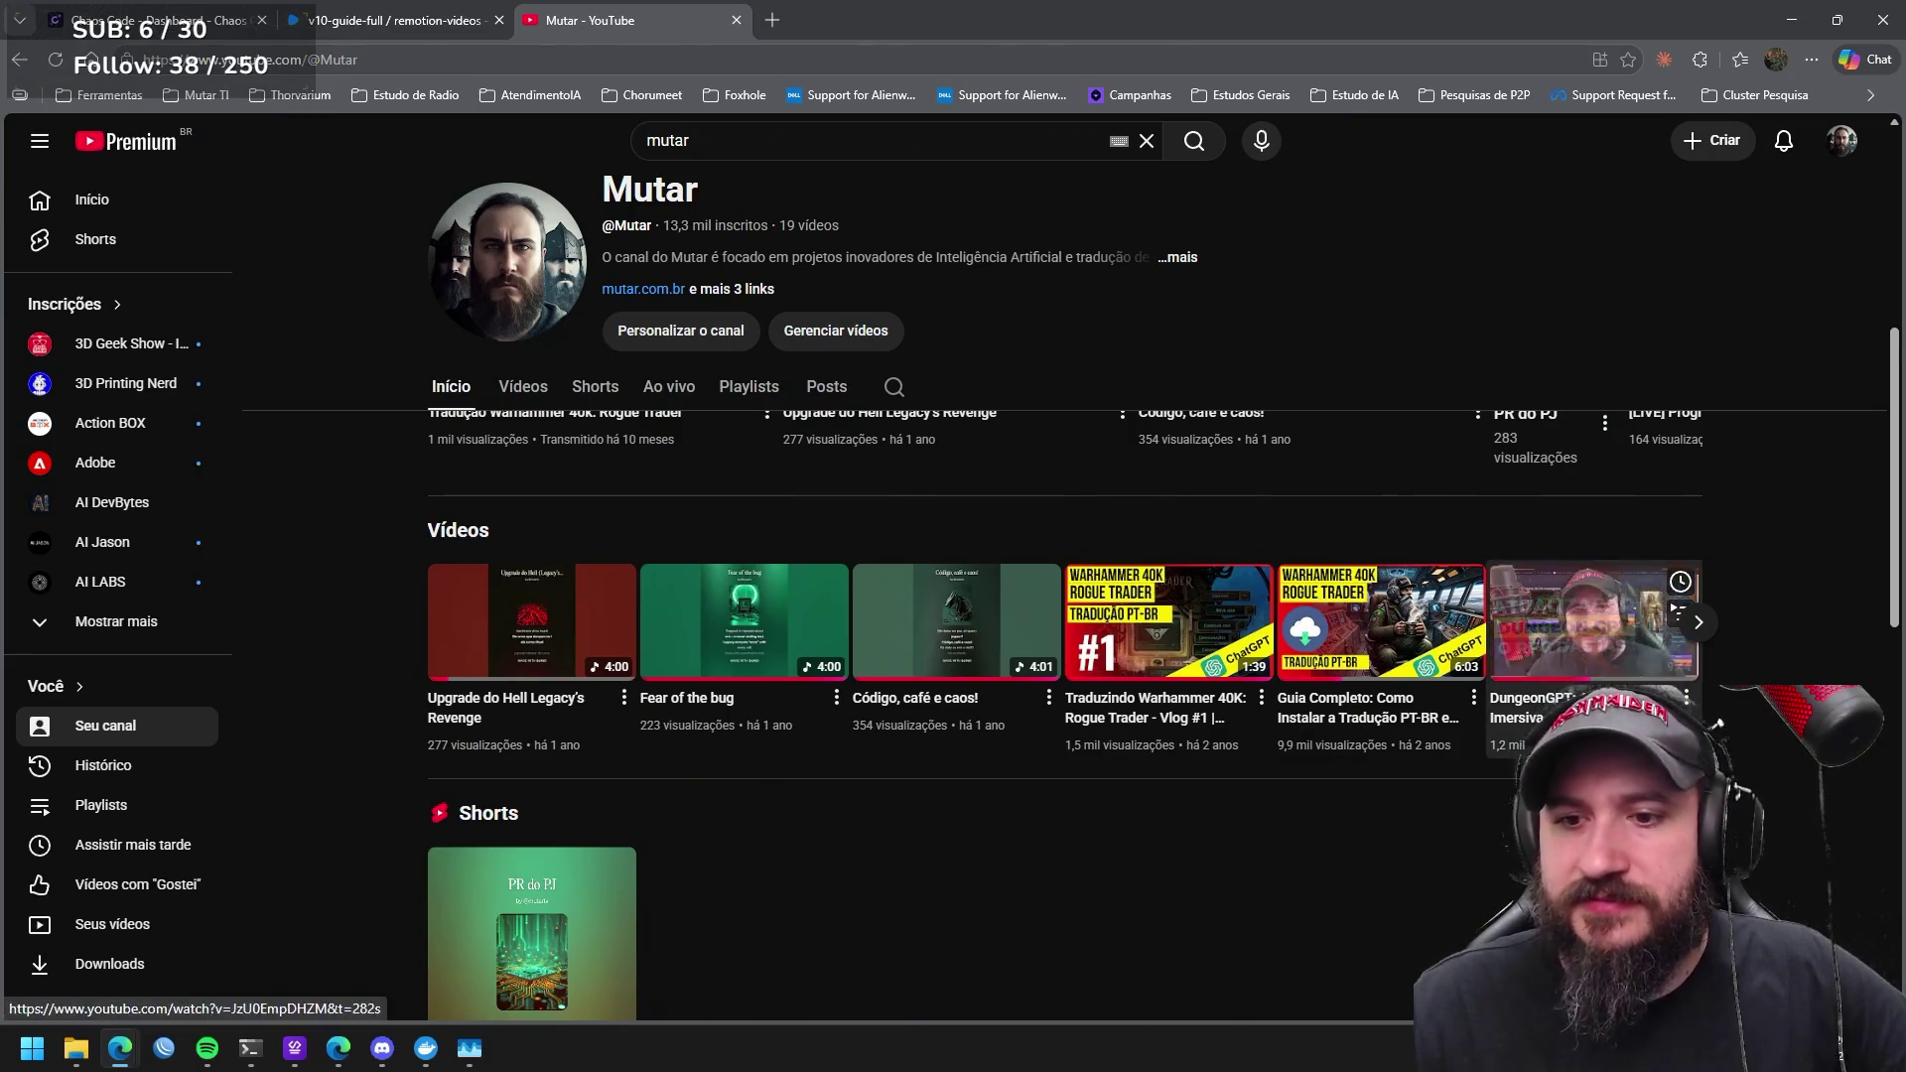
click(1594, 619)
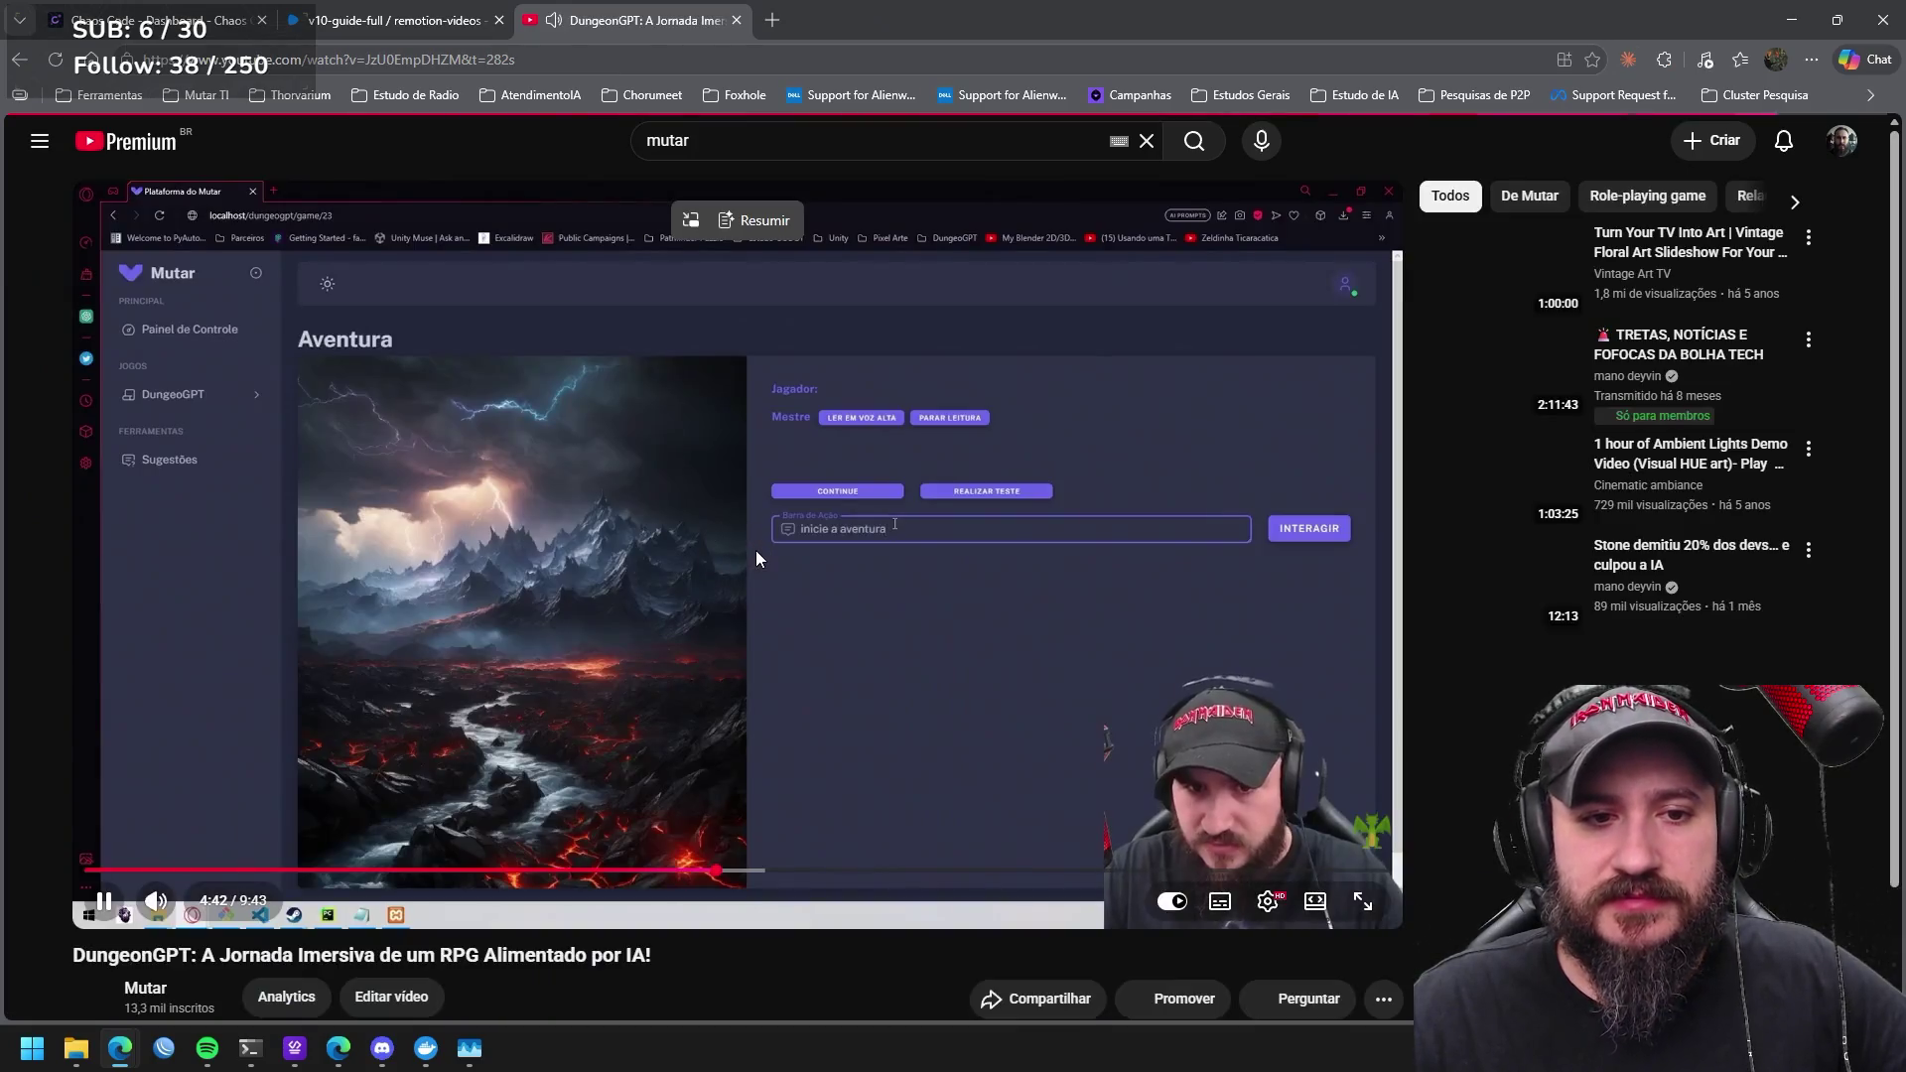
Rewind the DungeoGPT video to about 0:40, resume playback and make it fullscreen.
click(756, 550)
drag(712, 869, 180, 871)
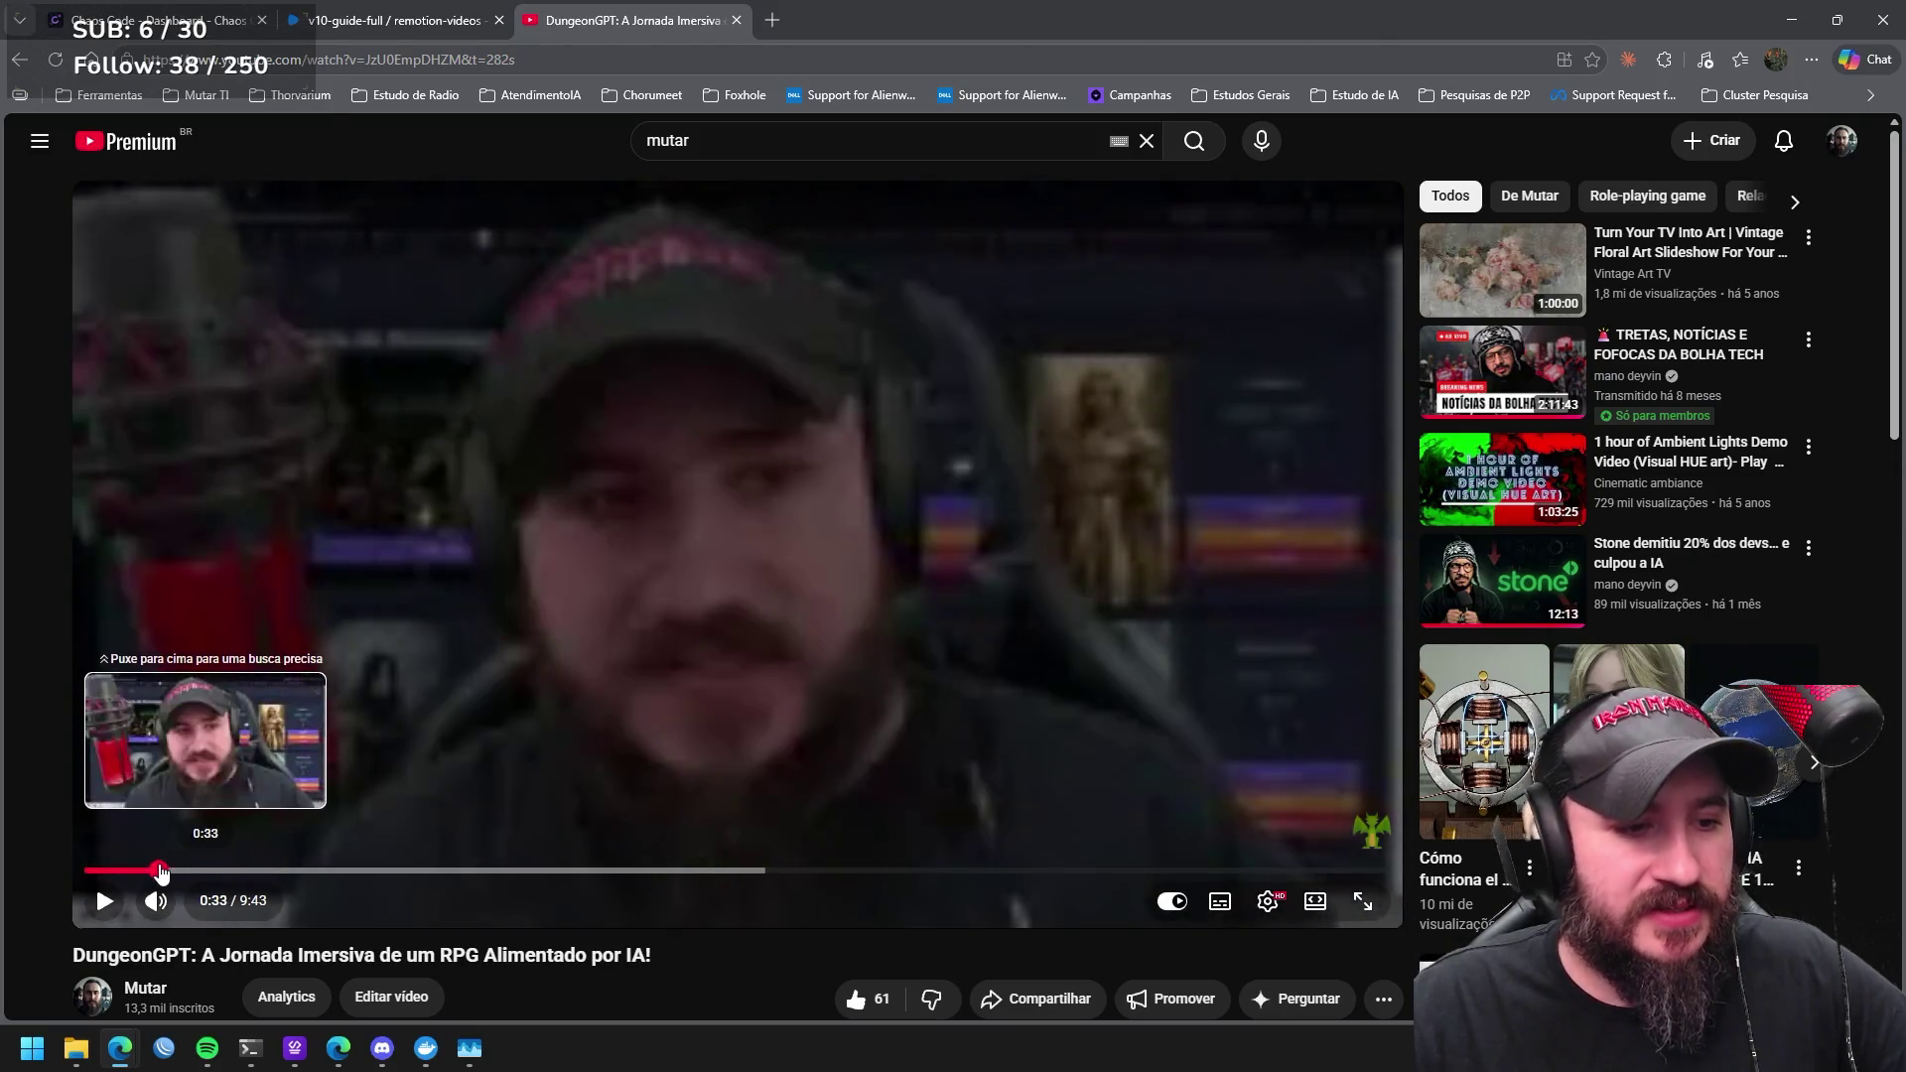
drag(180, 870, 196, 872)
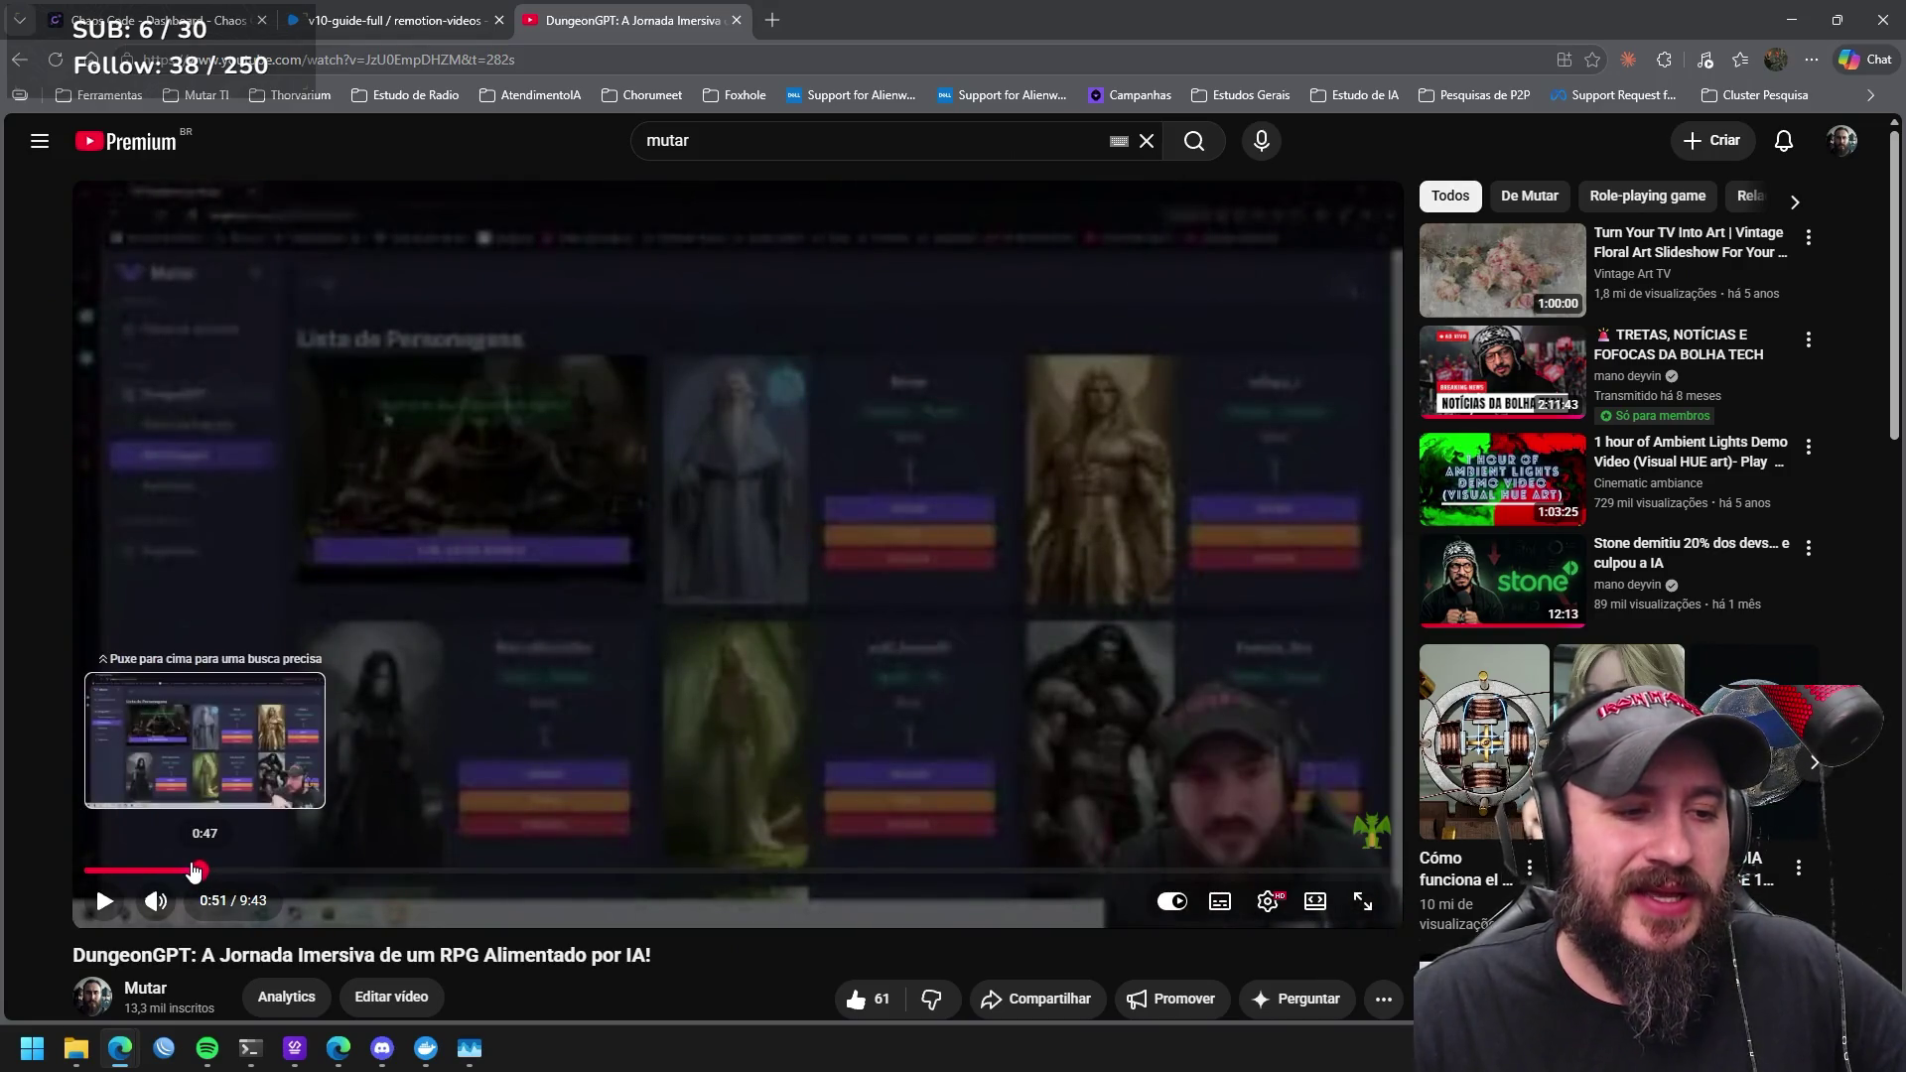
mouse_move(737, 536)
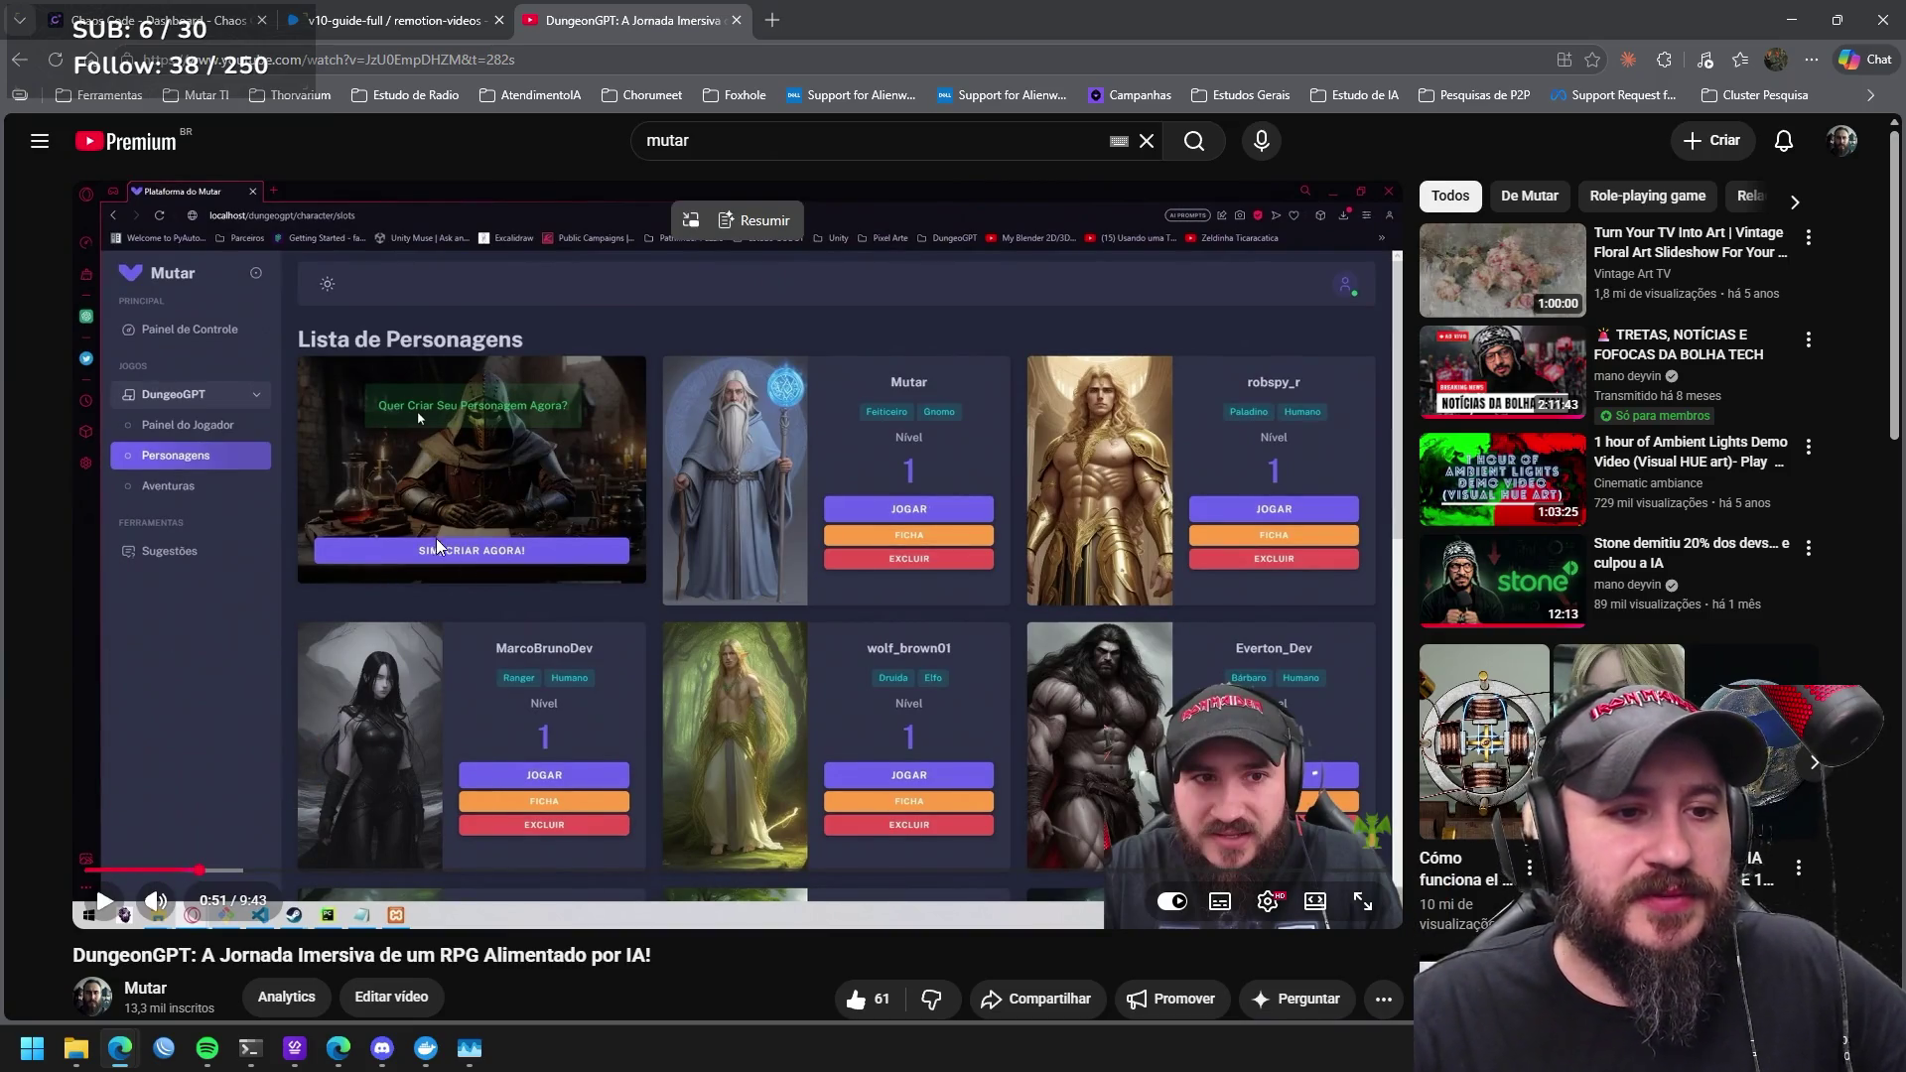
click(773, 519)
key(f)
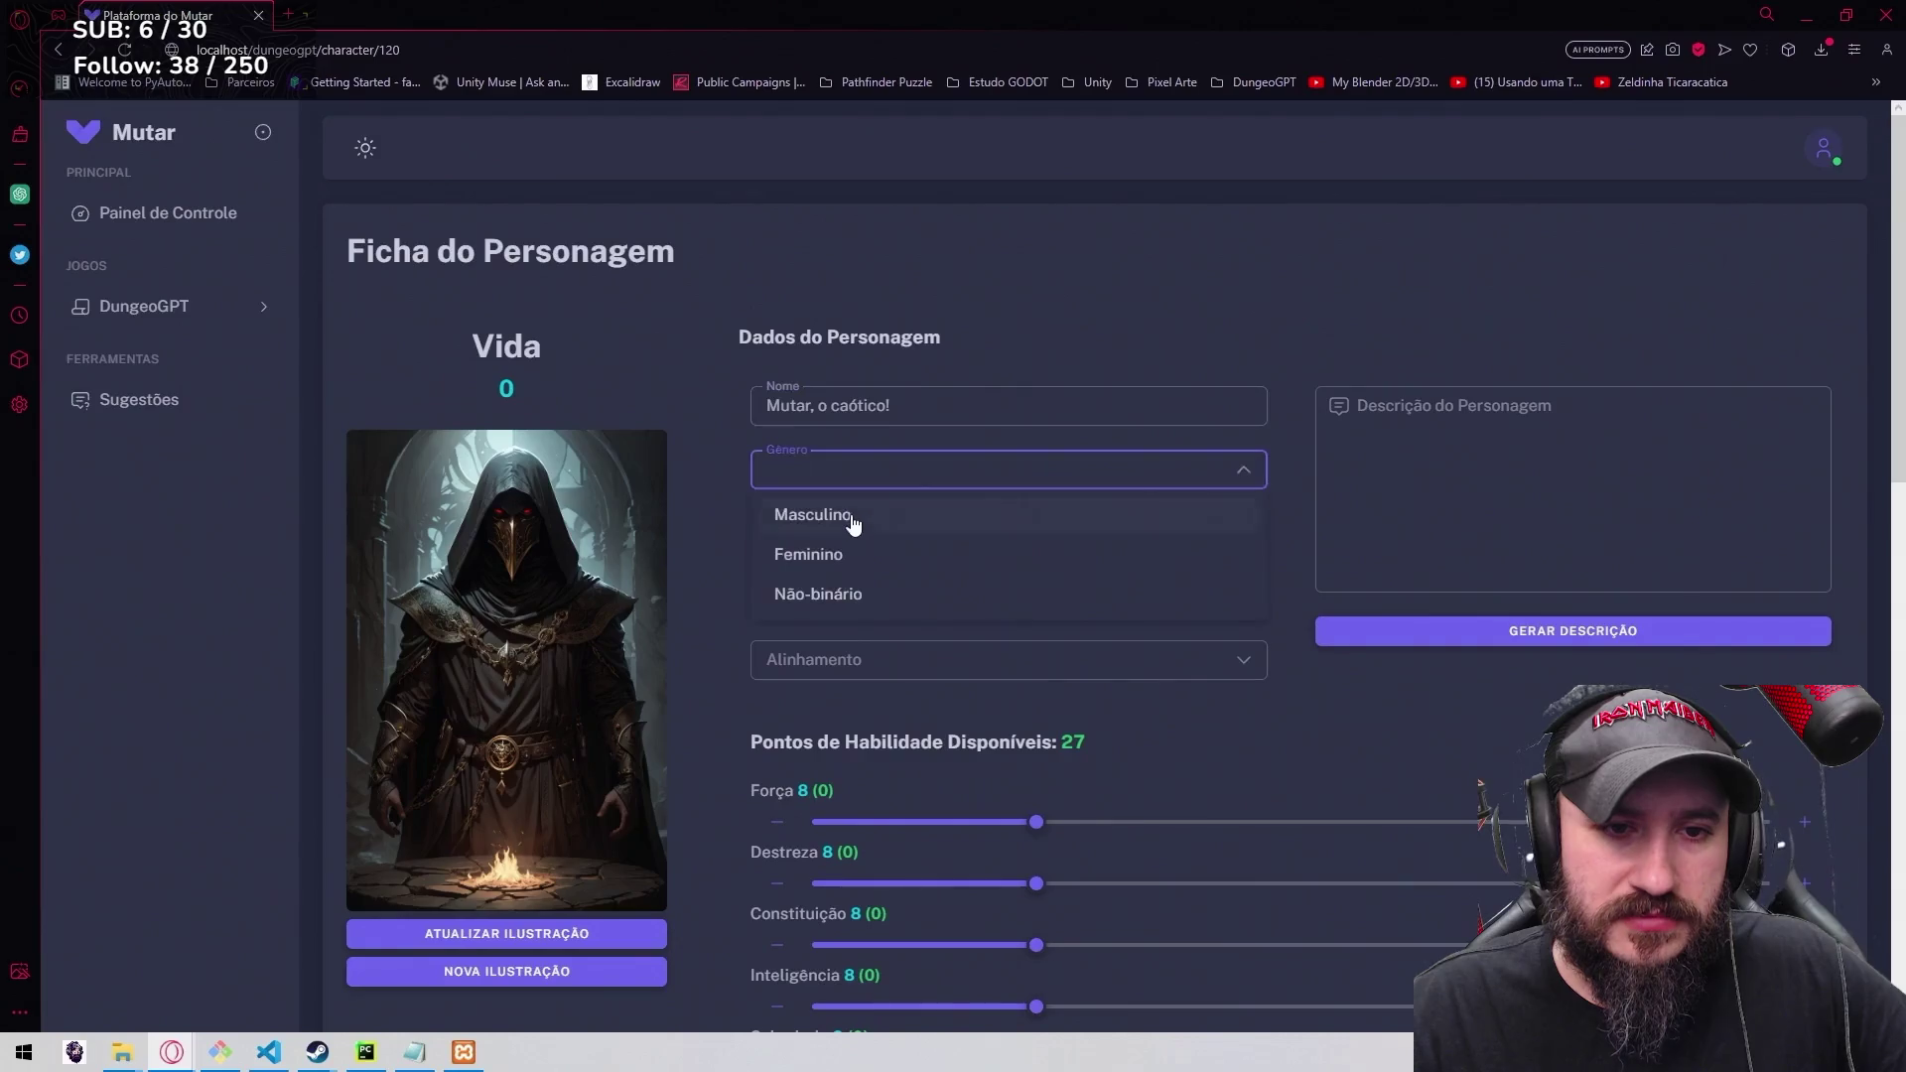
Interact with the fullscreen DungeoGPT video as its character-sheet demo reaches class Ladino.
click(899, 478)
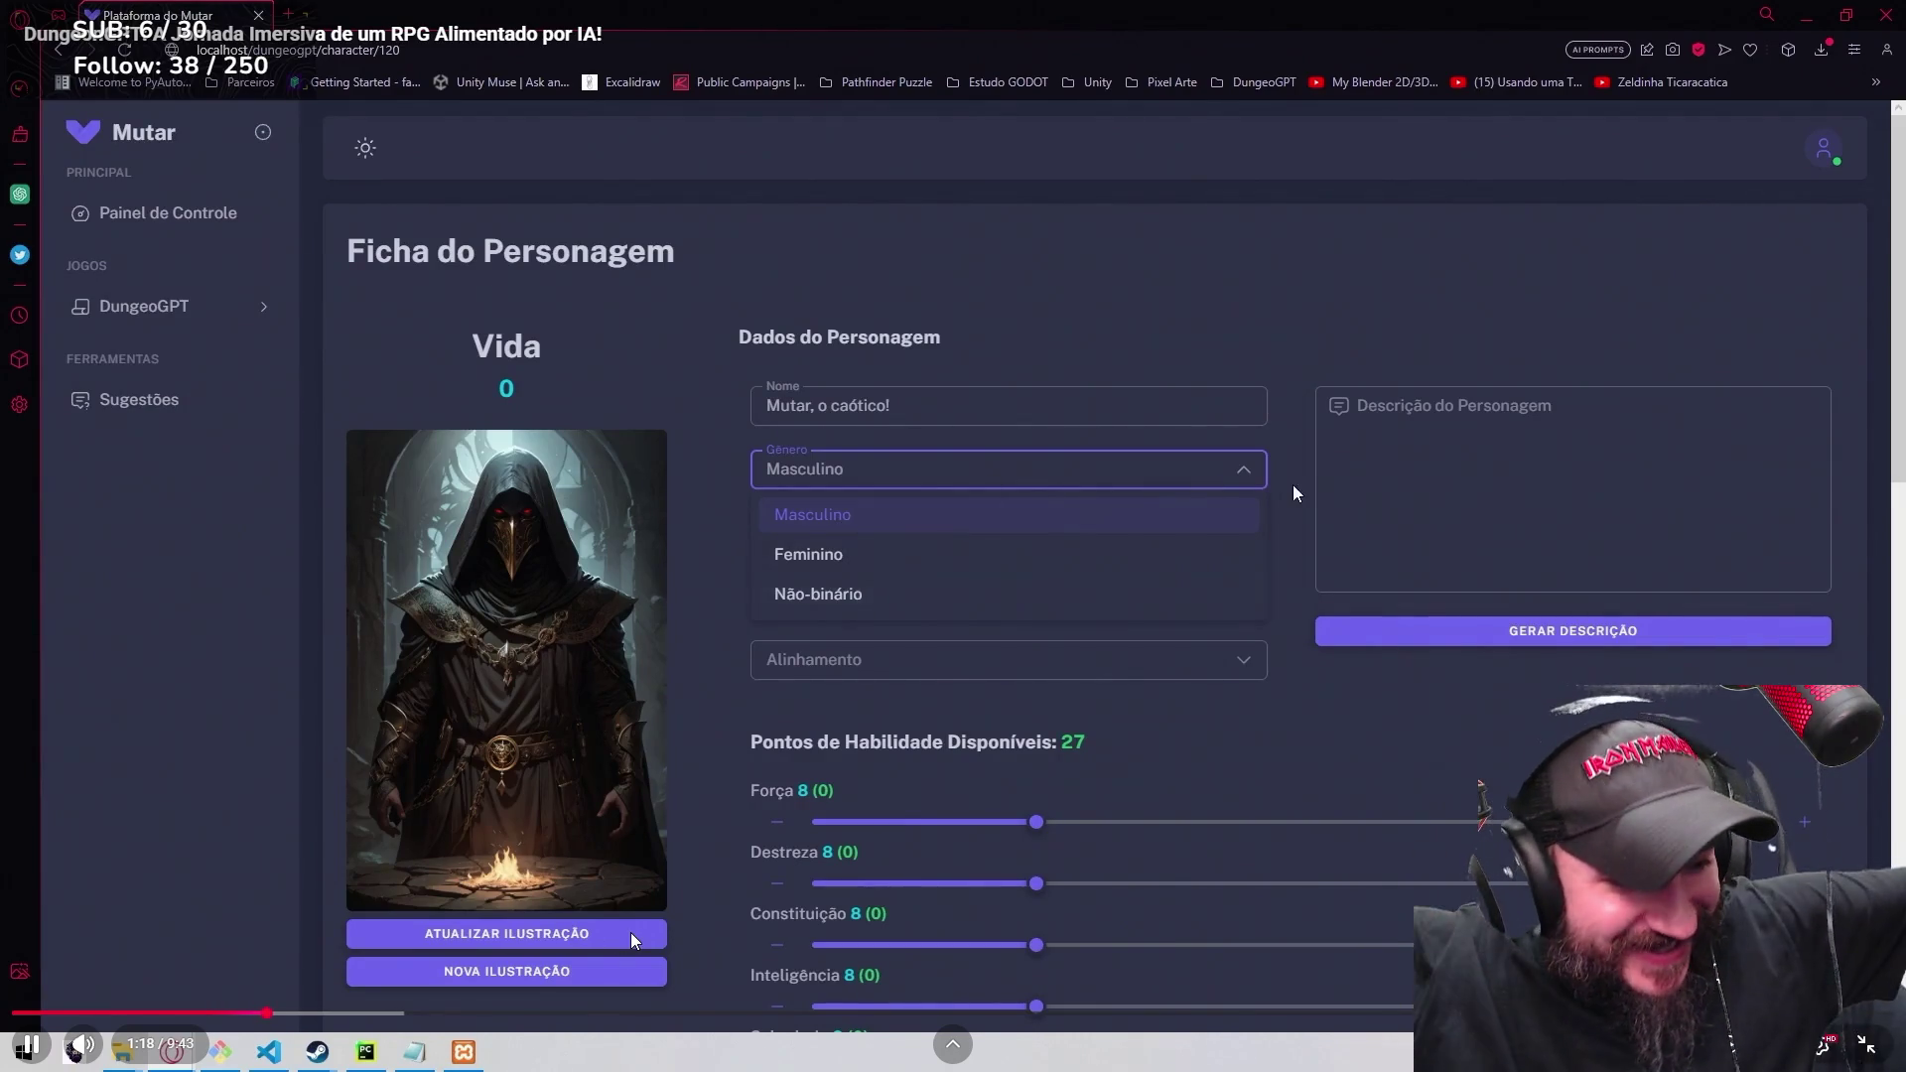
click(1118, 540)
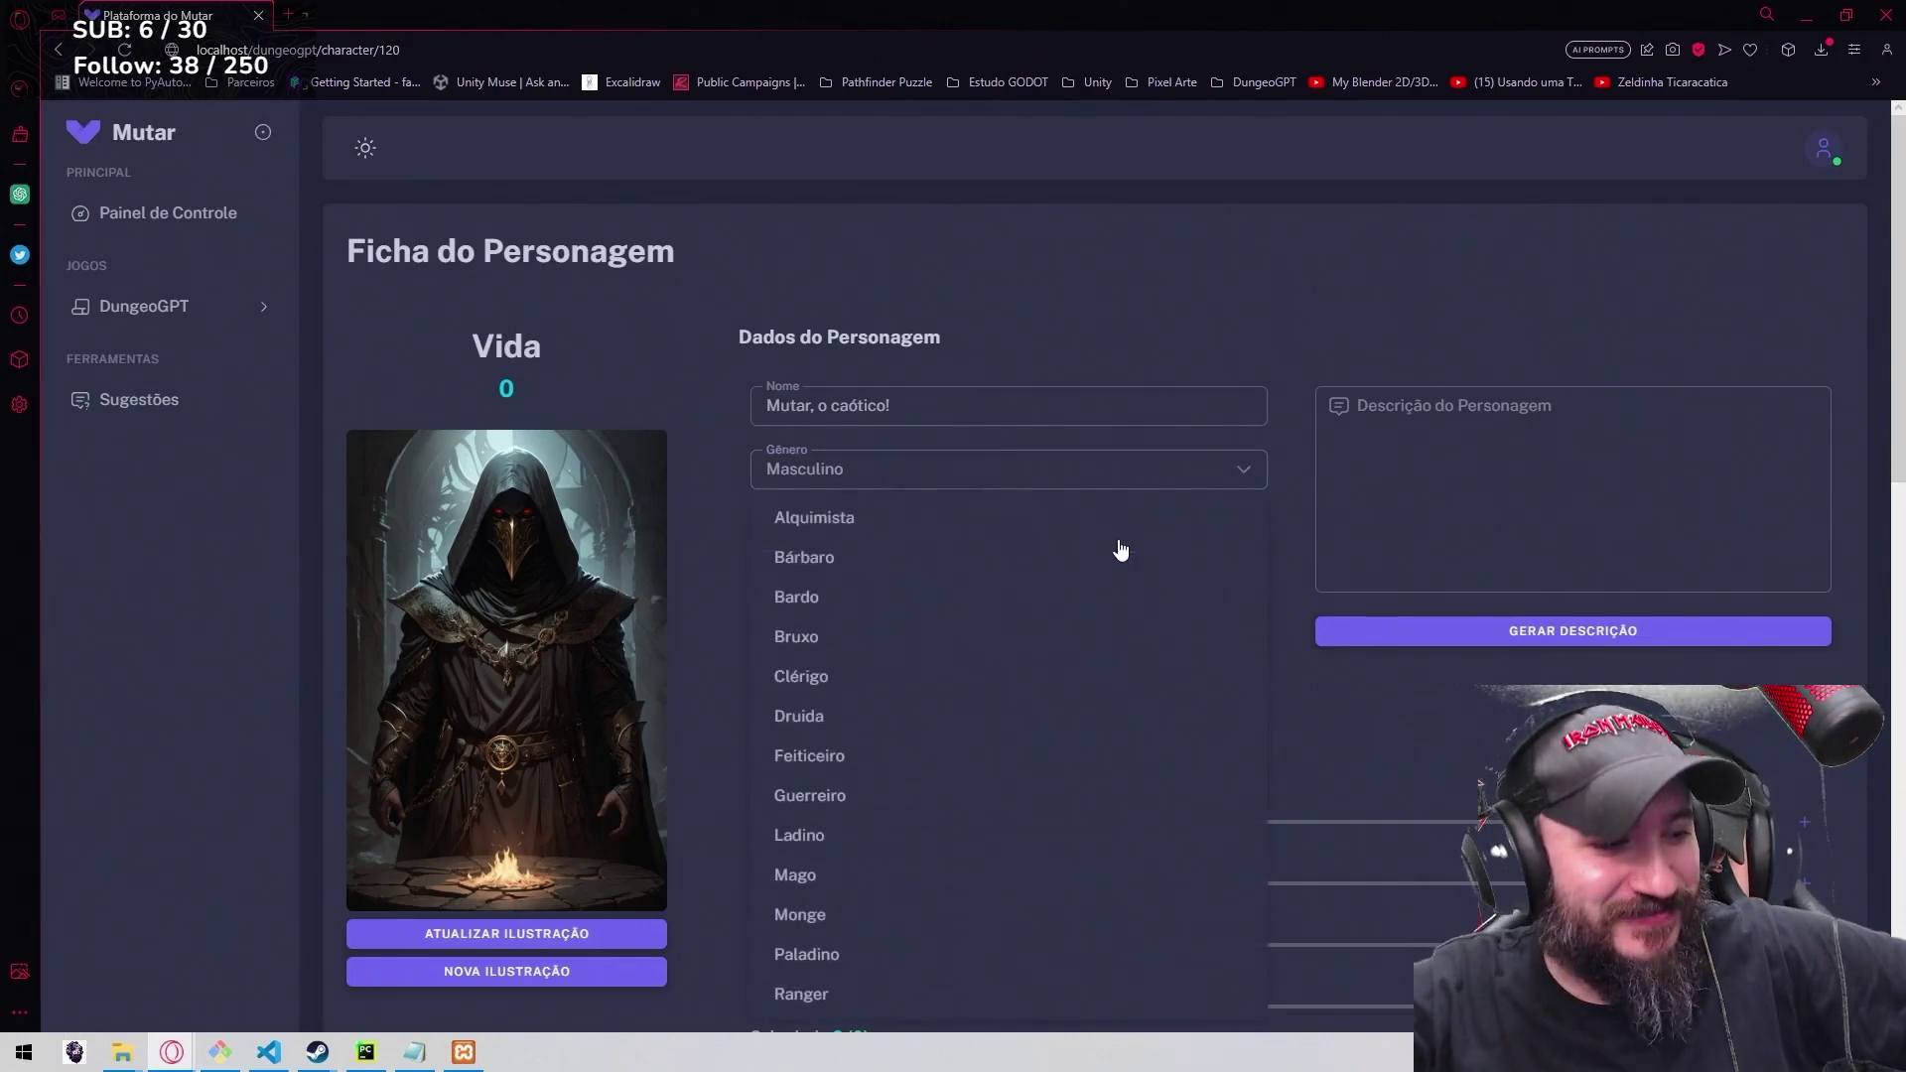
scroll(1378, 607, down, 1)
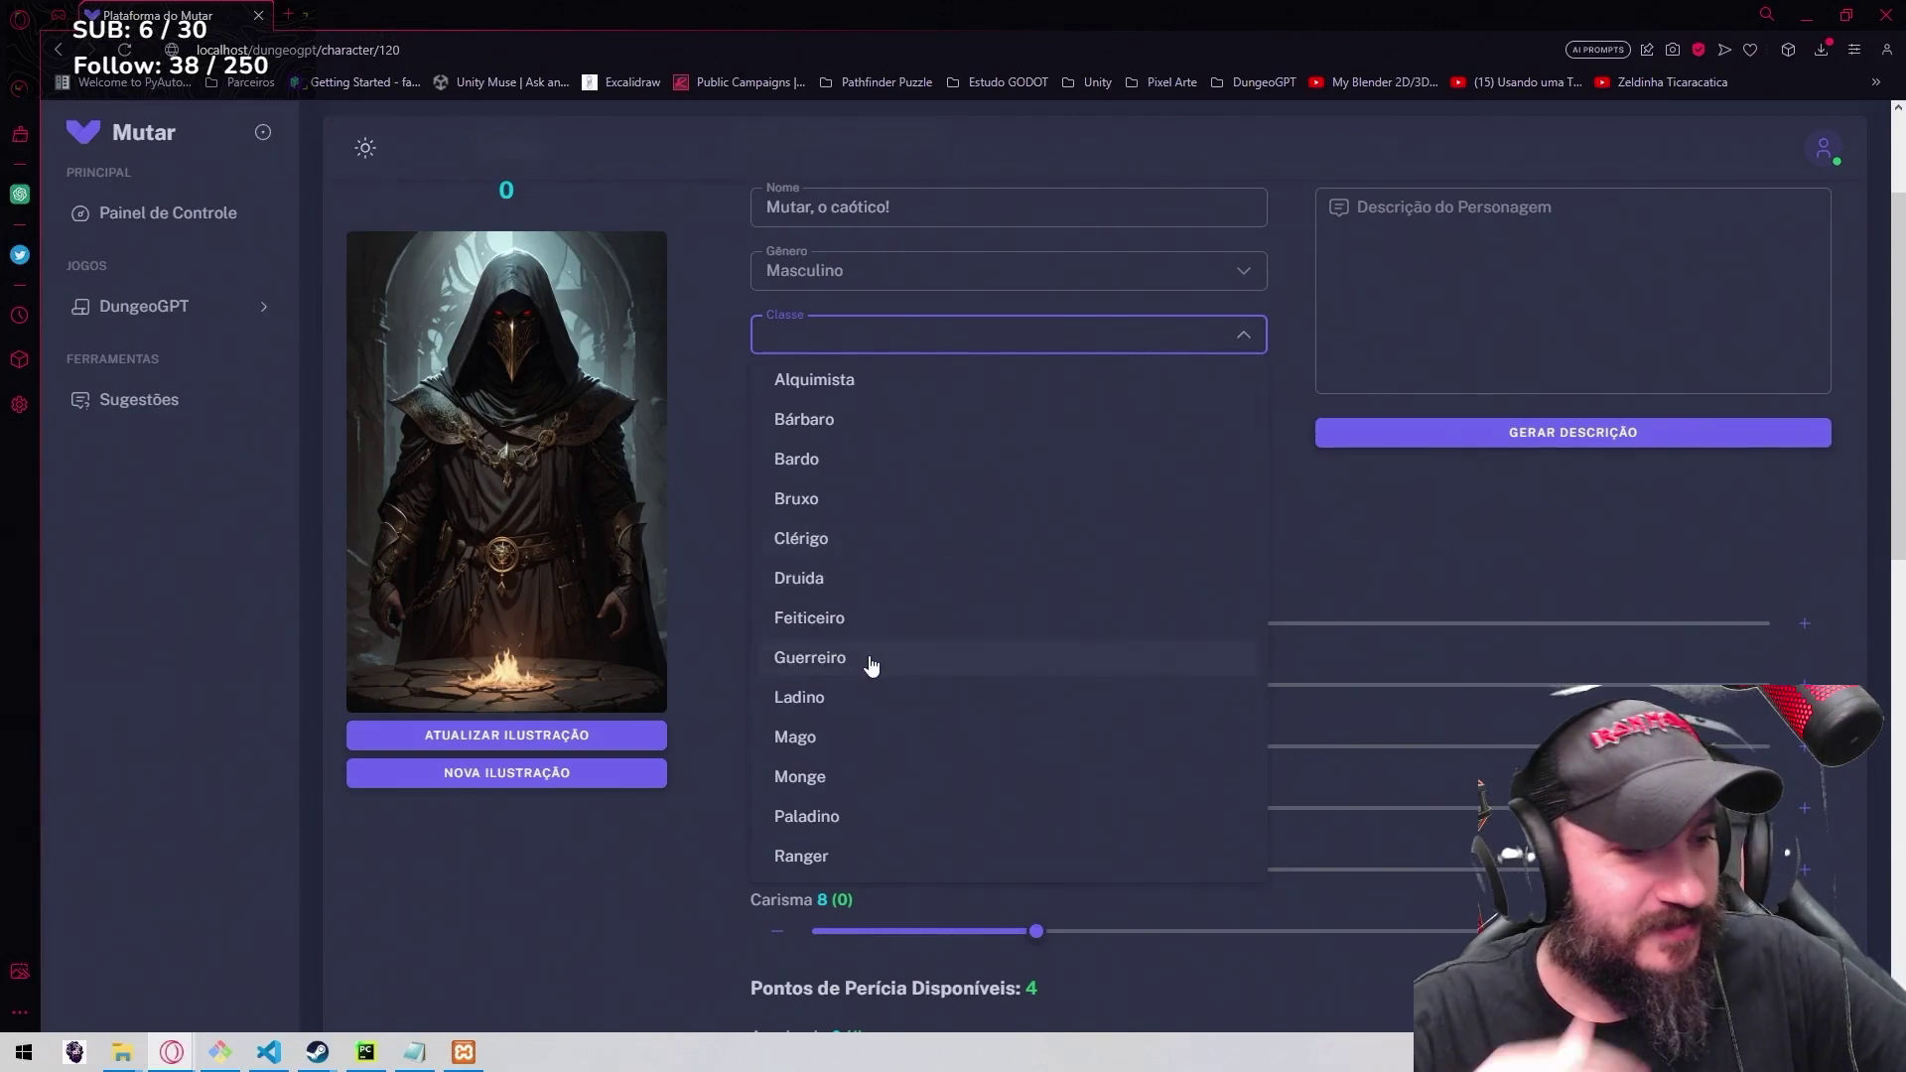
click(827, 700)
scroll(1374, 553, up, 1)
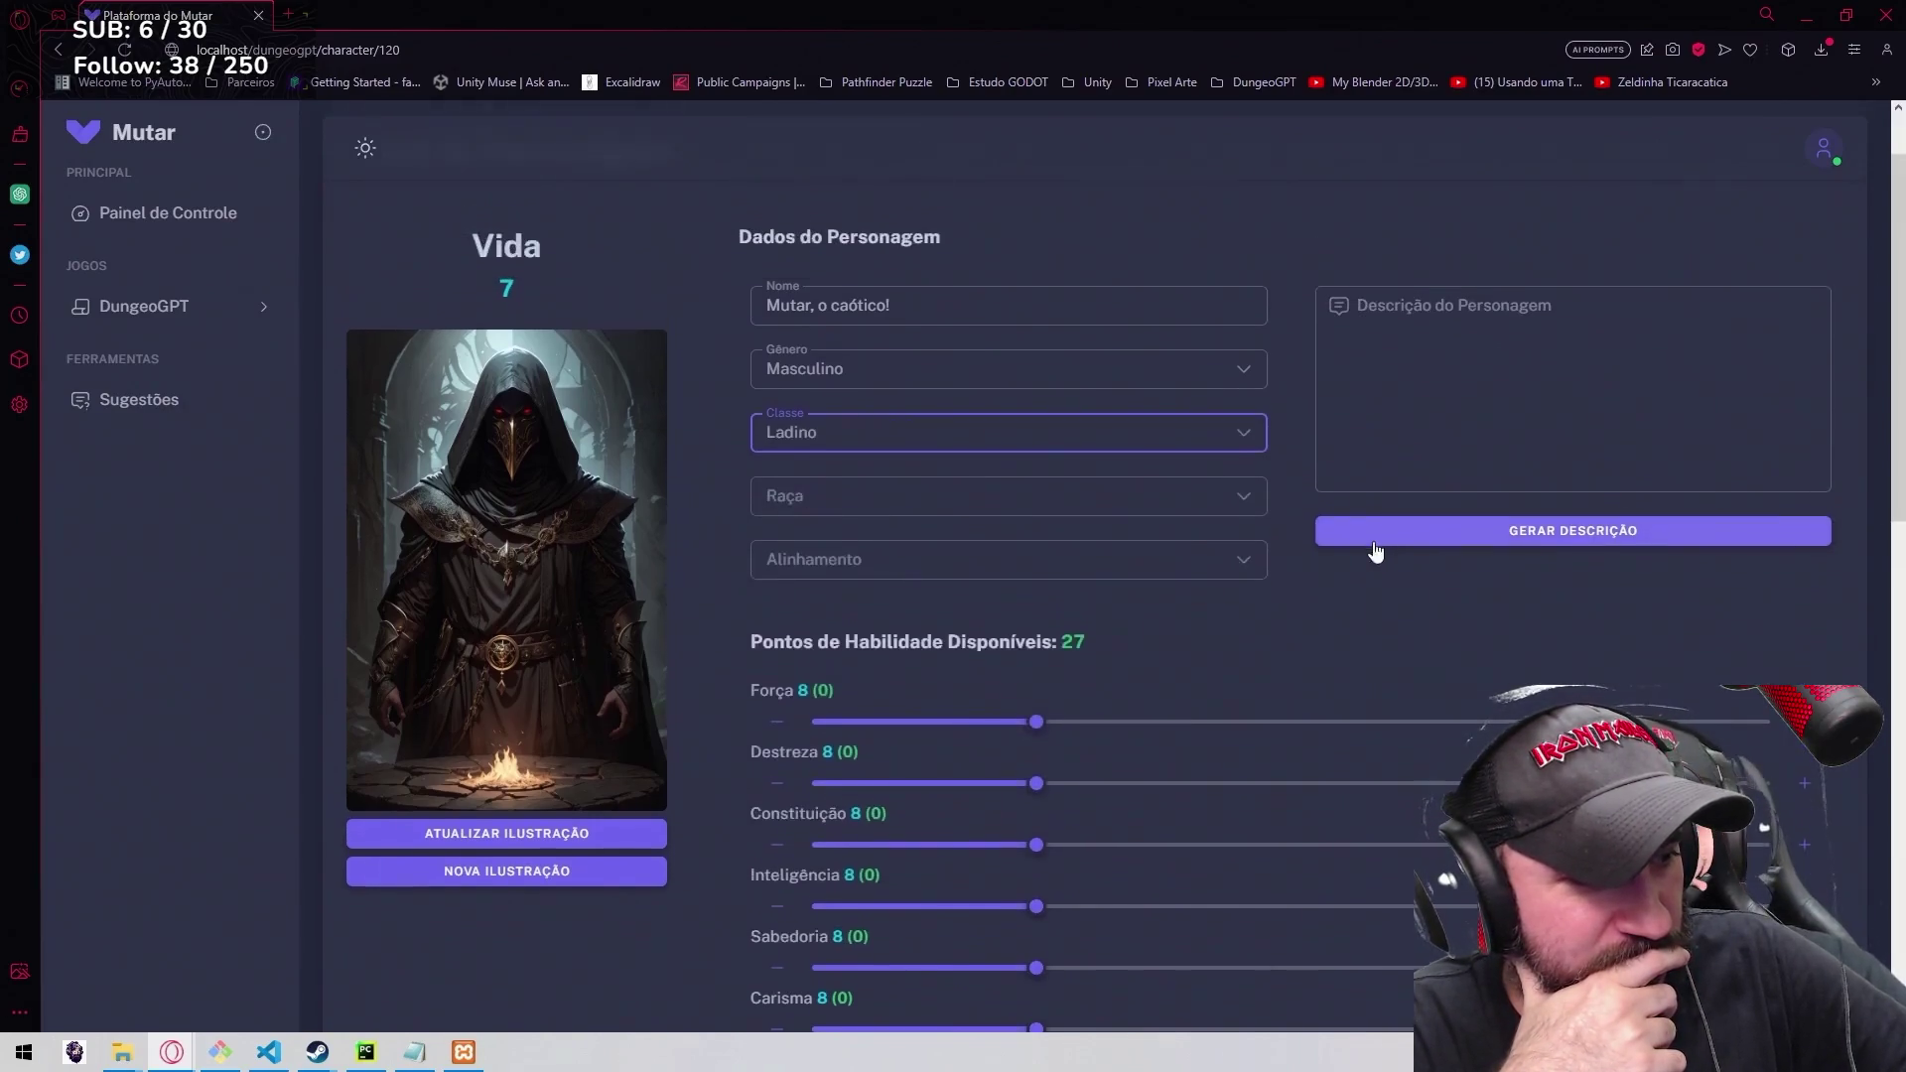
Keep interacting with the fullscreen video while the gnome rogue's race, alignment and description fill in.
click(1176, 507)
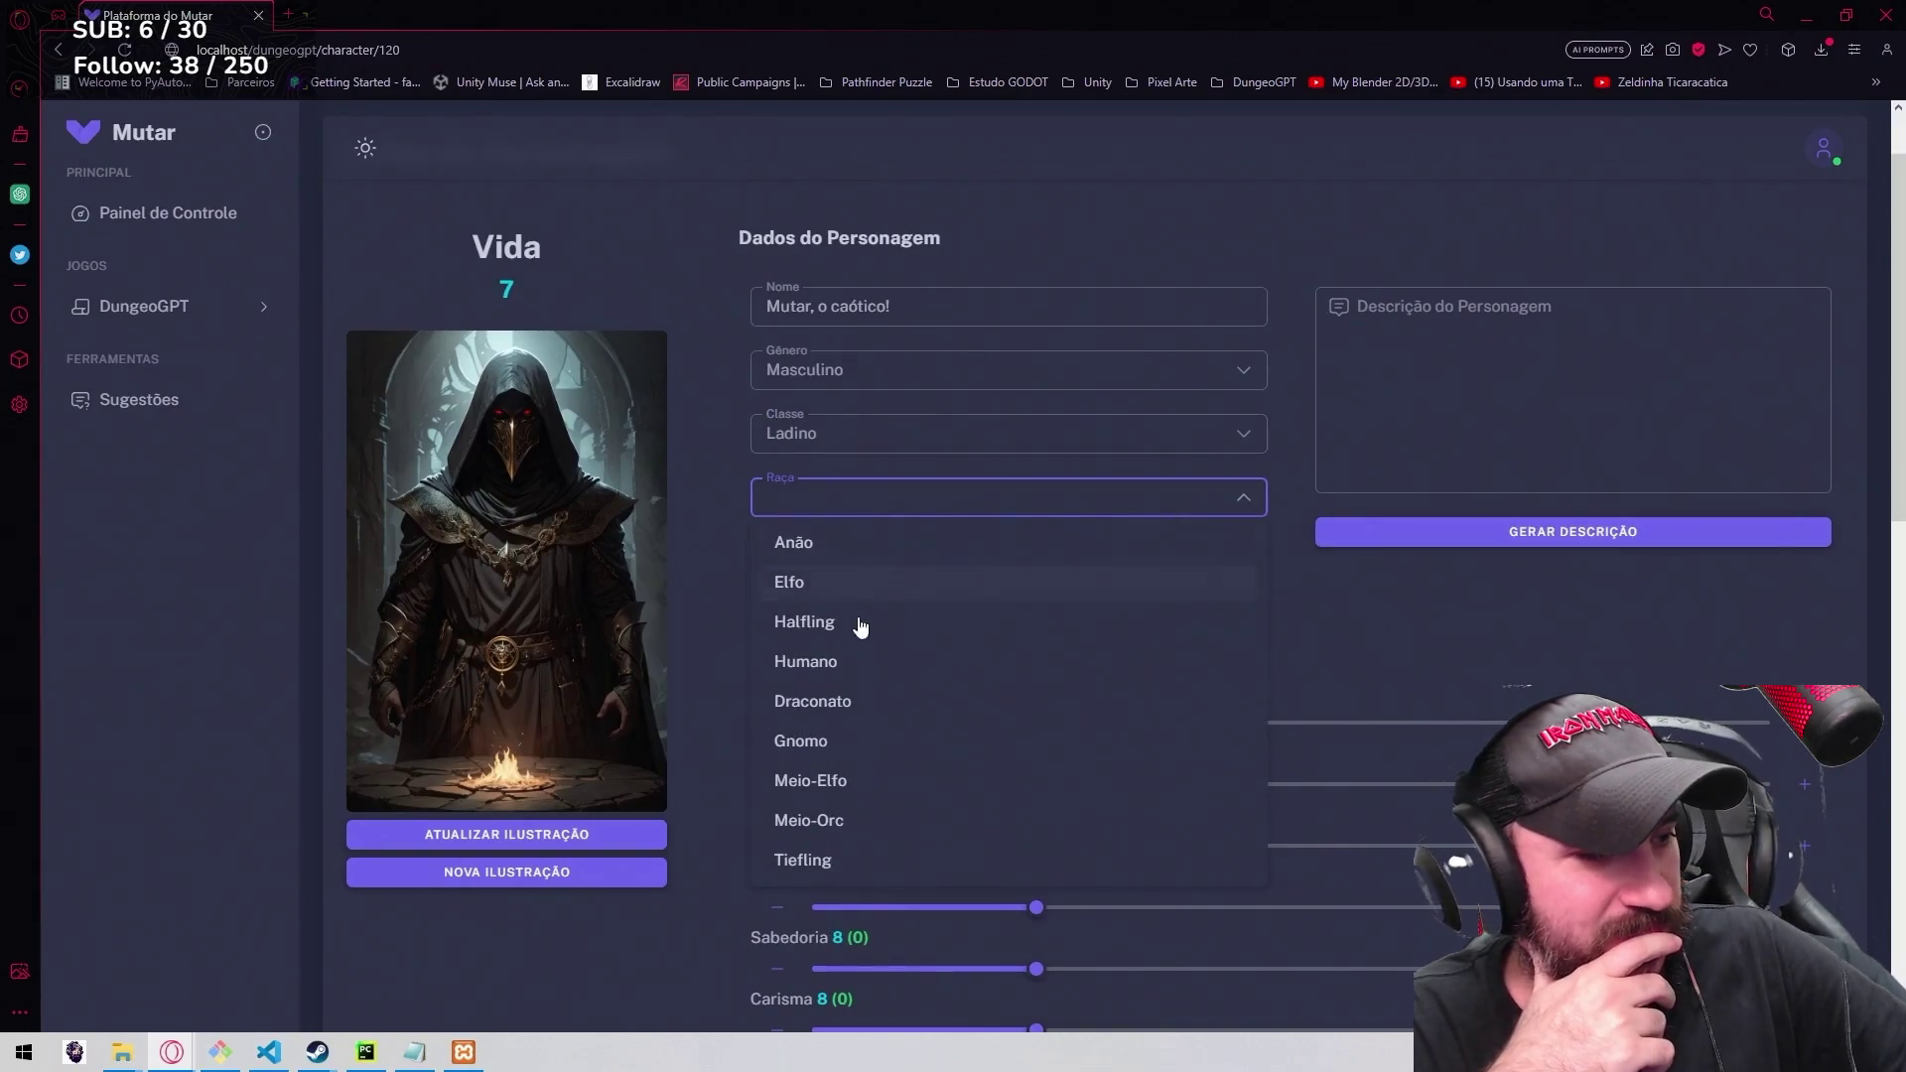
click(799, 743)
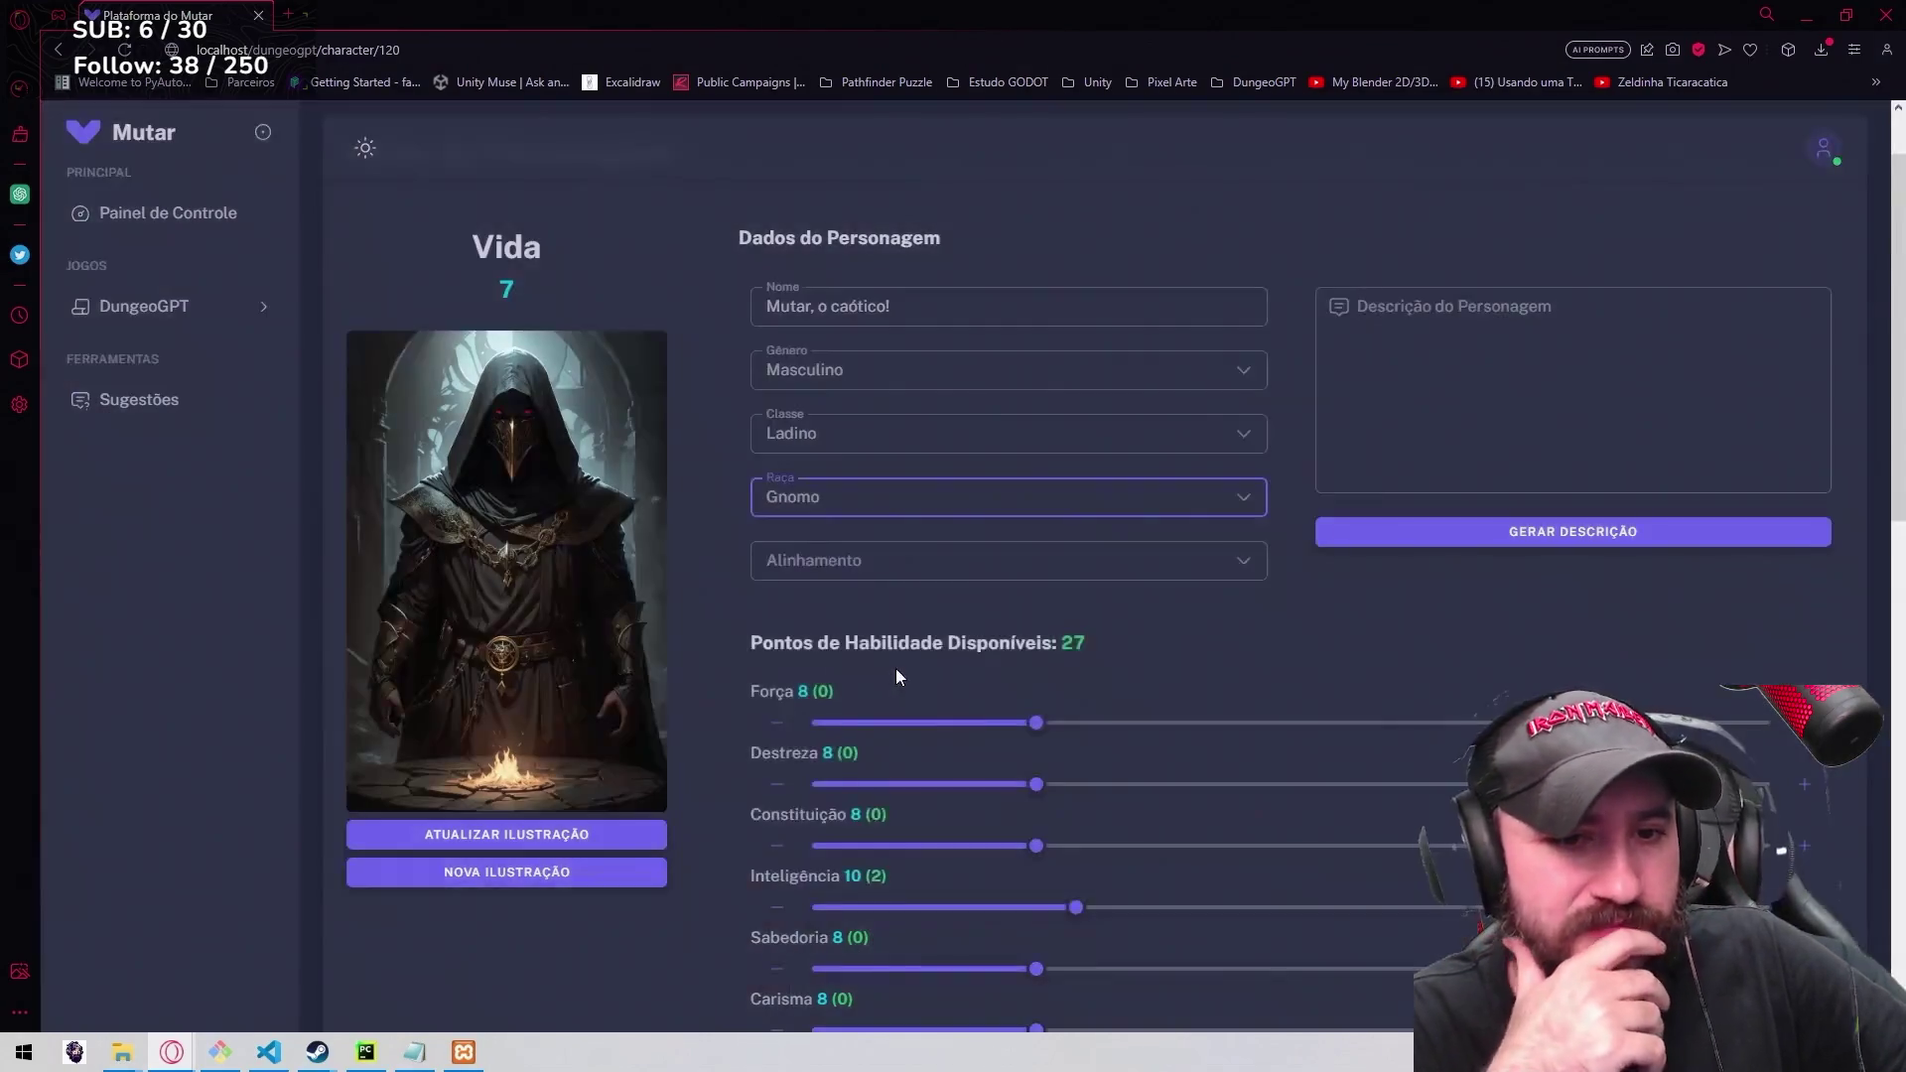
click(900, 566)
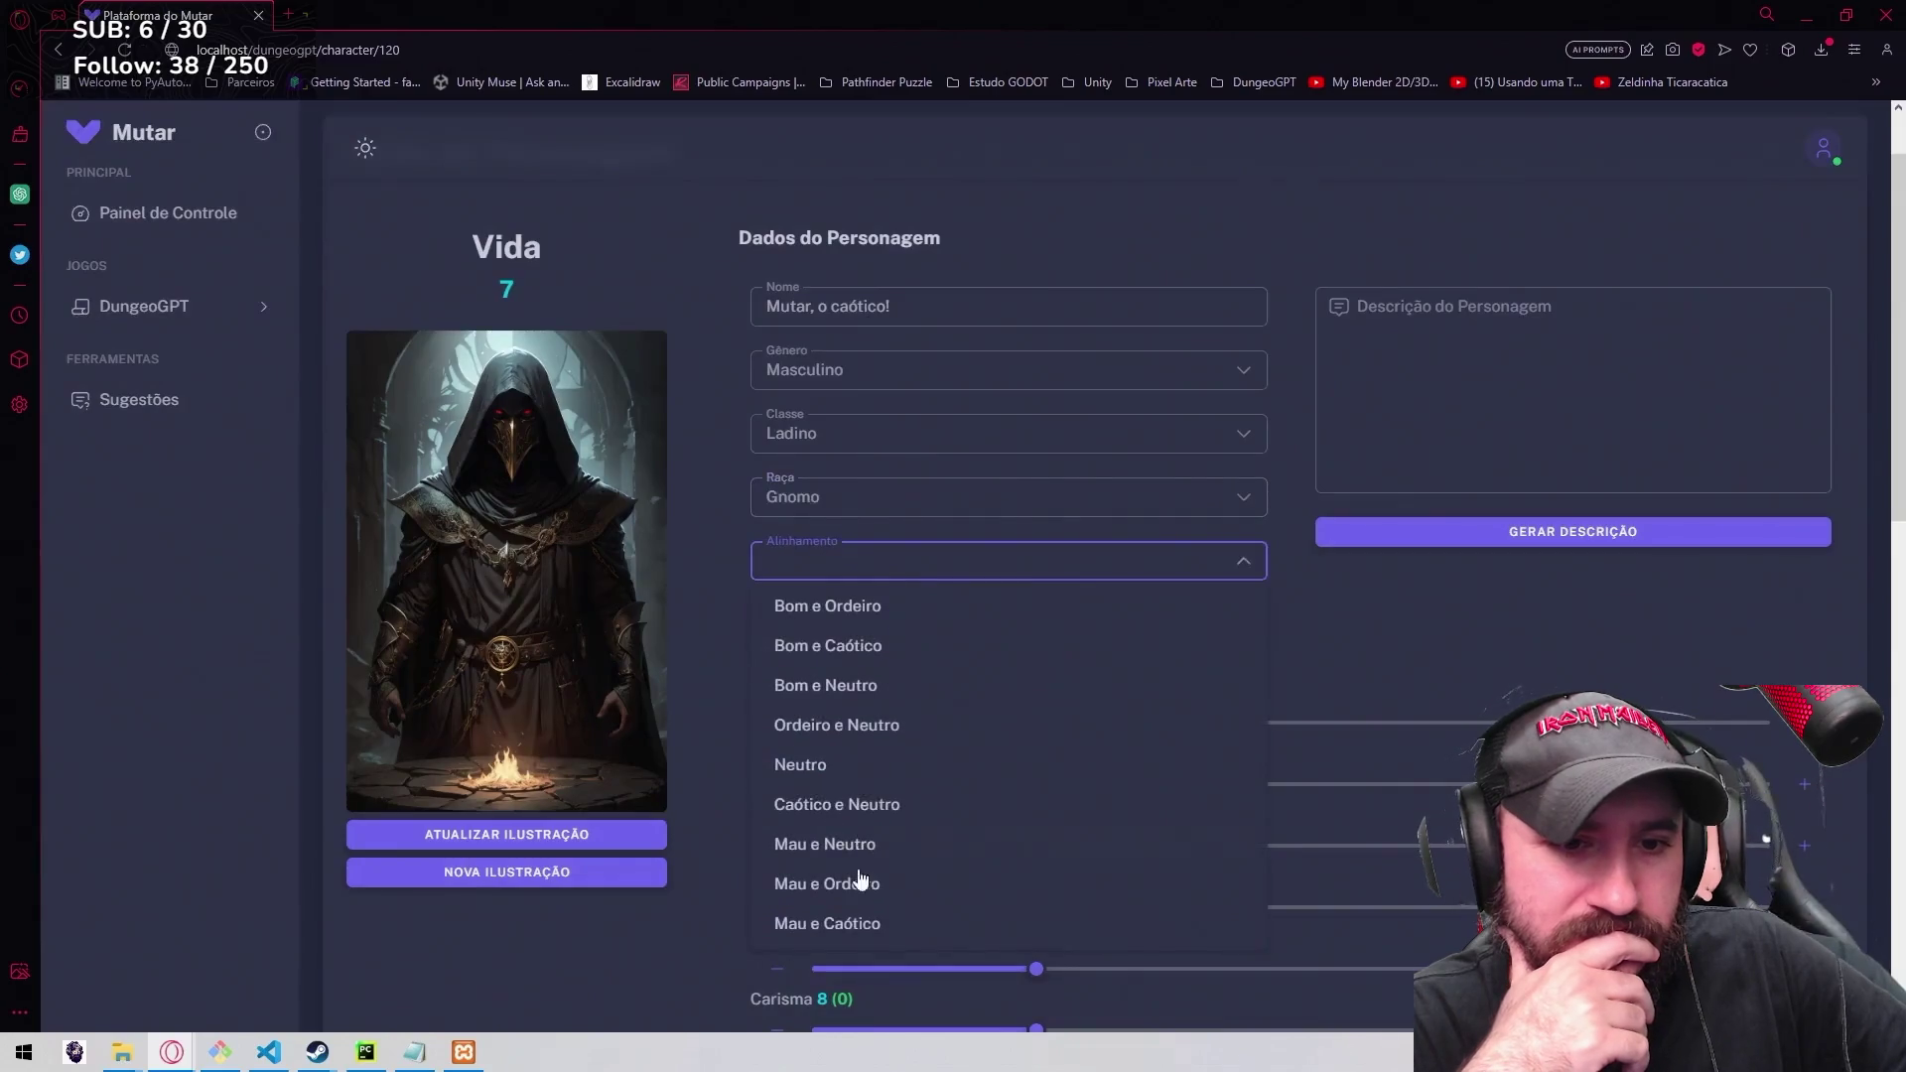
click(870, 926)
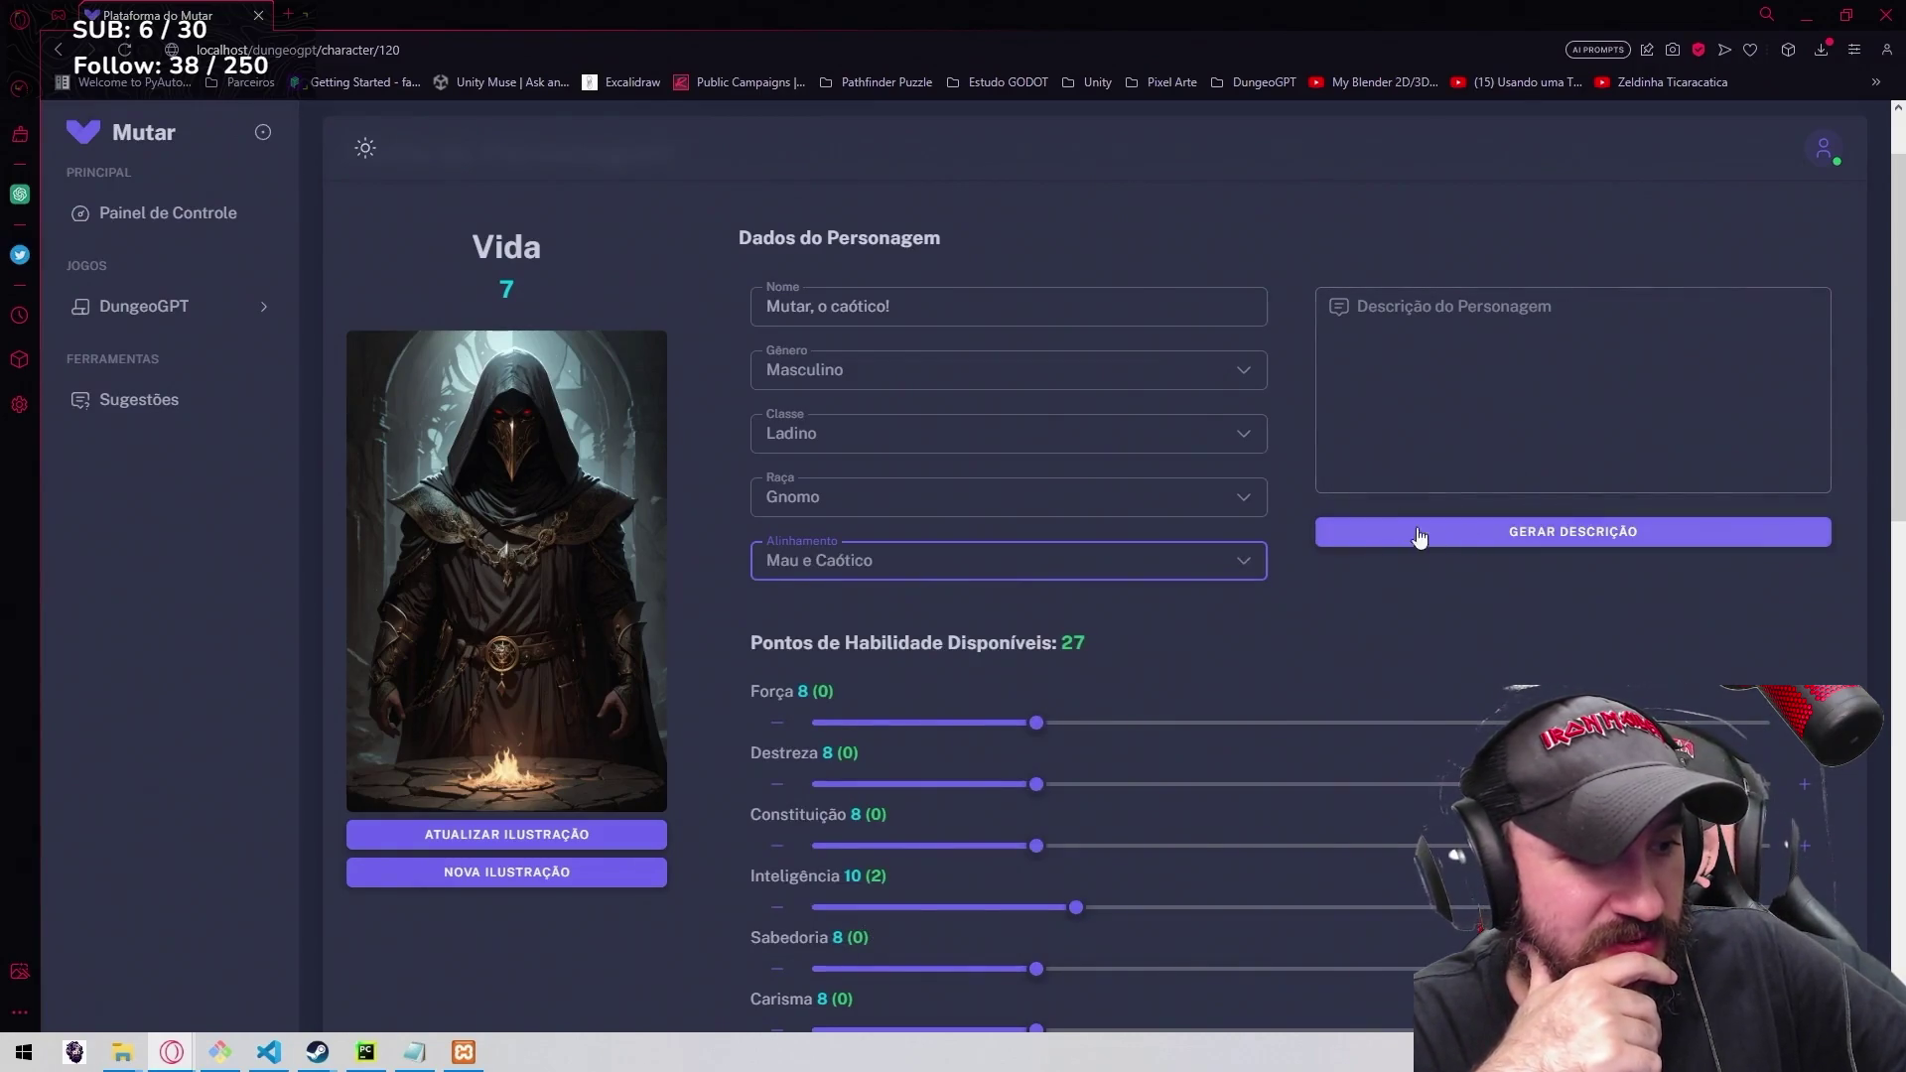
click(1539, 540)
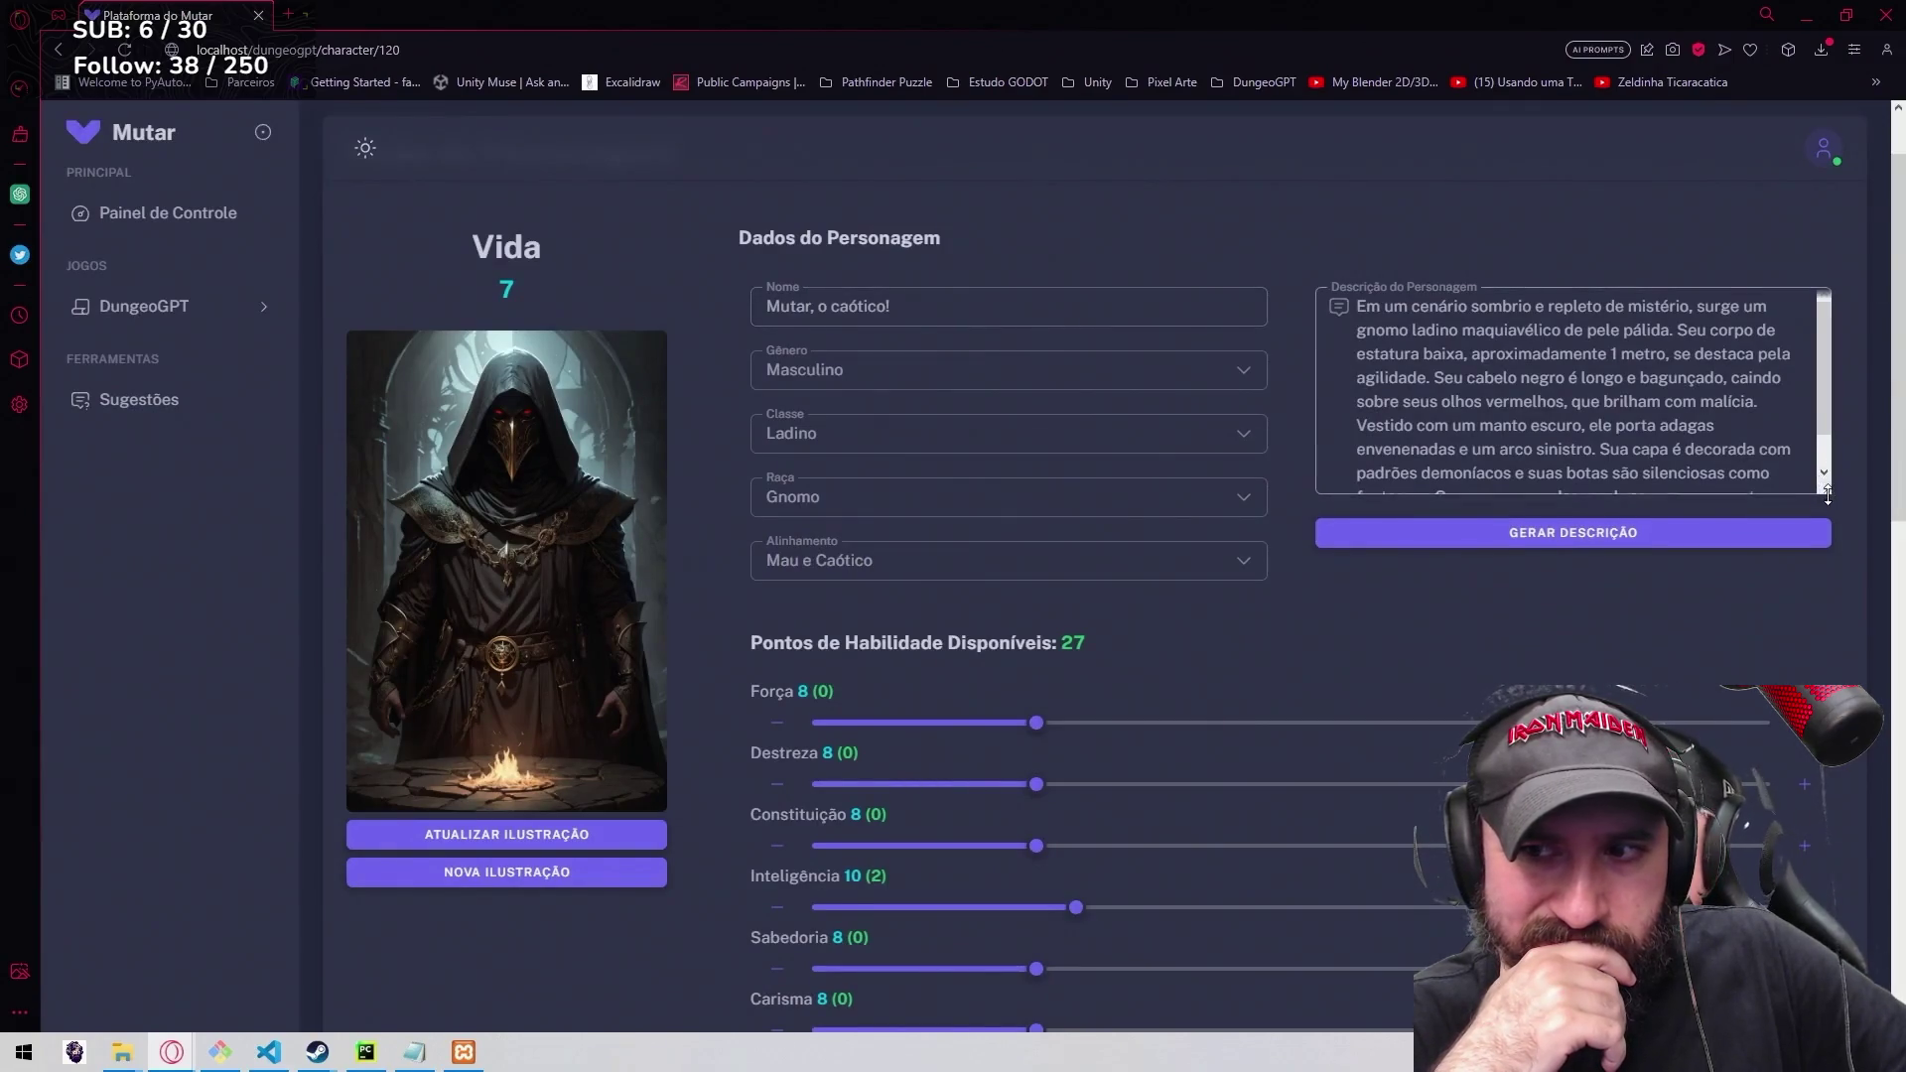
Continue with the fullscreen video as the gnome rogue's illustration is regenerated.
drag(1821, 493, 1825, 561)
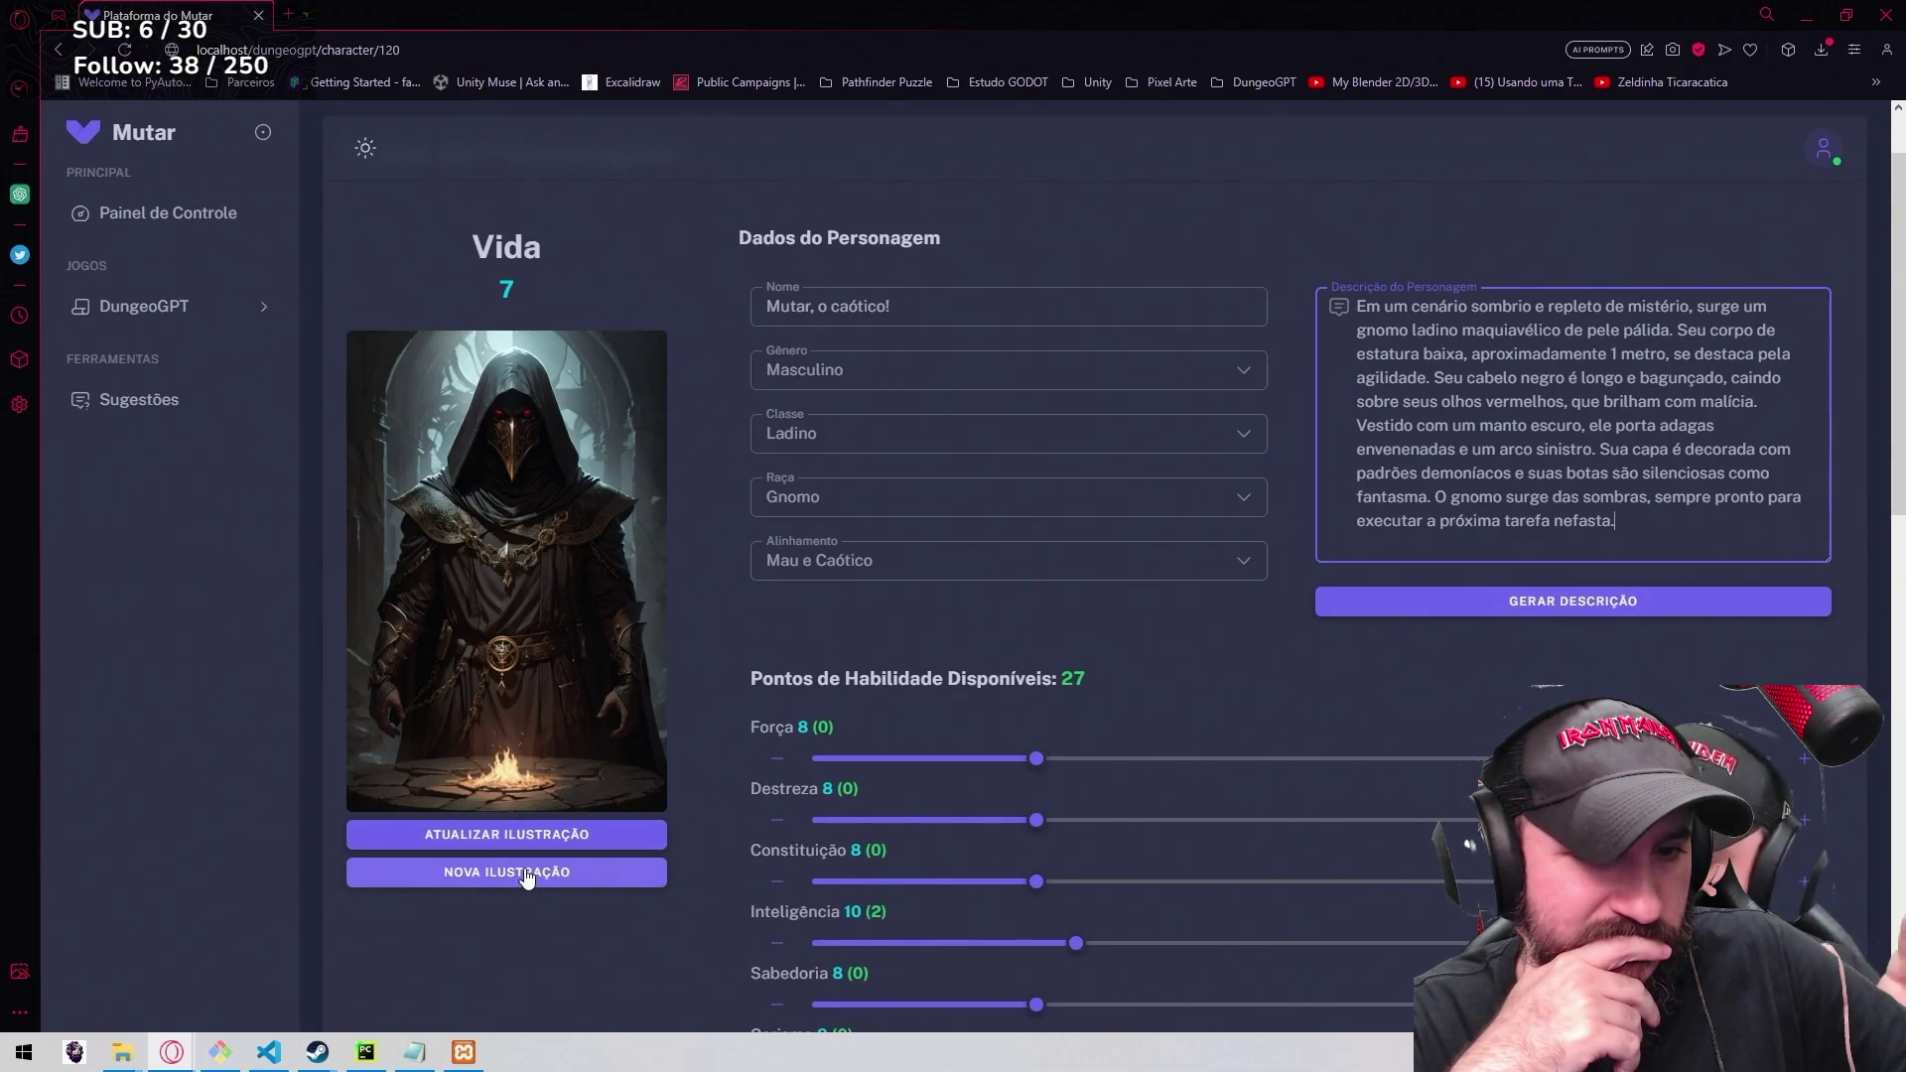
click(502, 875)
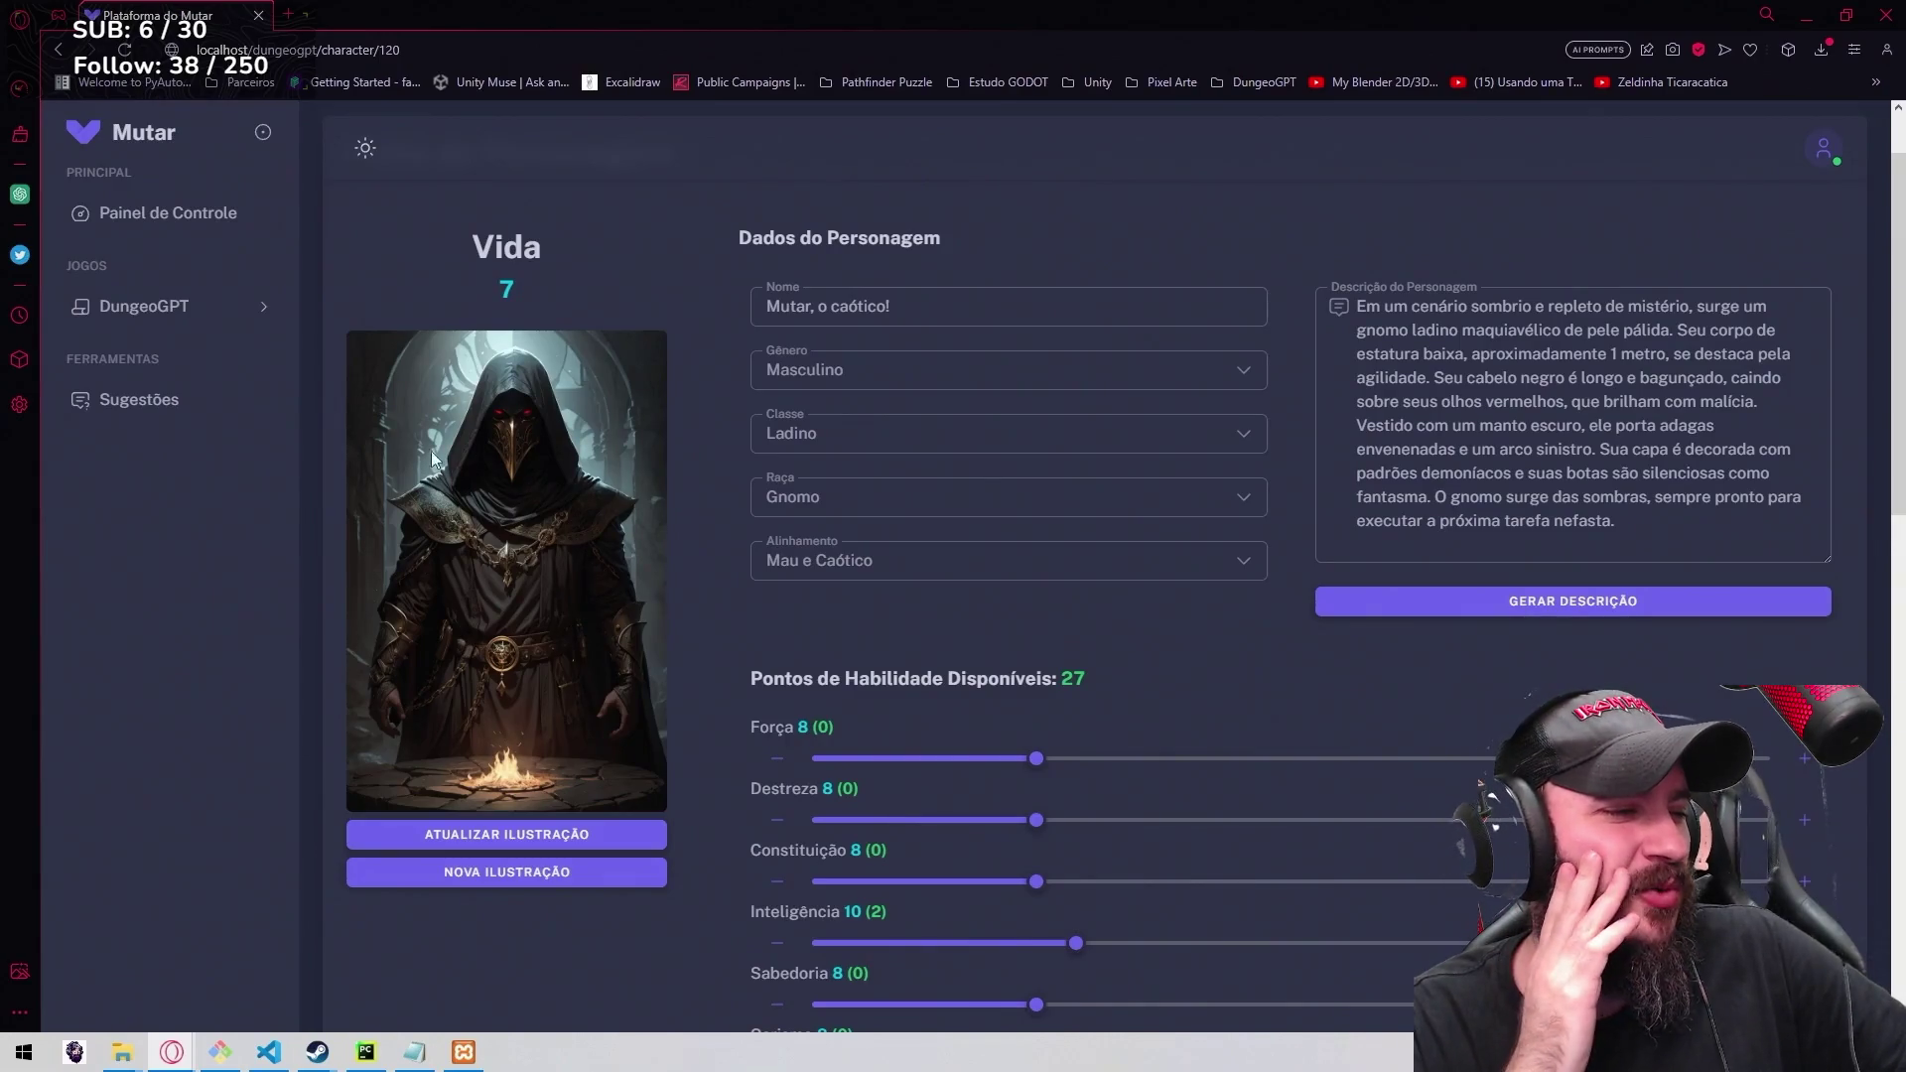
click(571, 838)
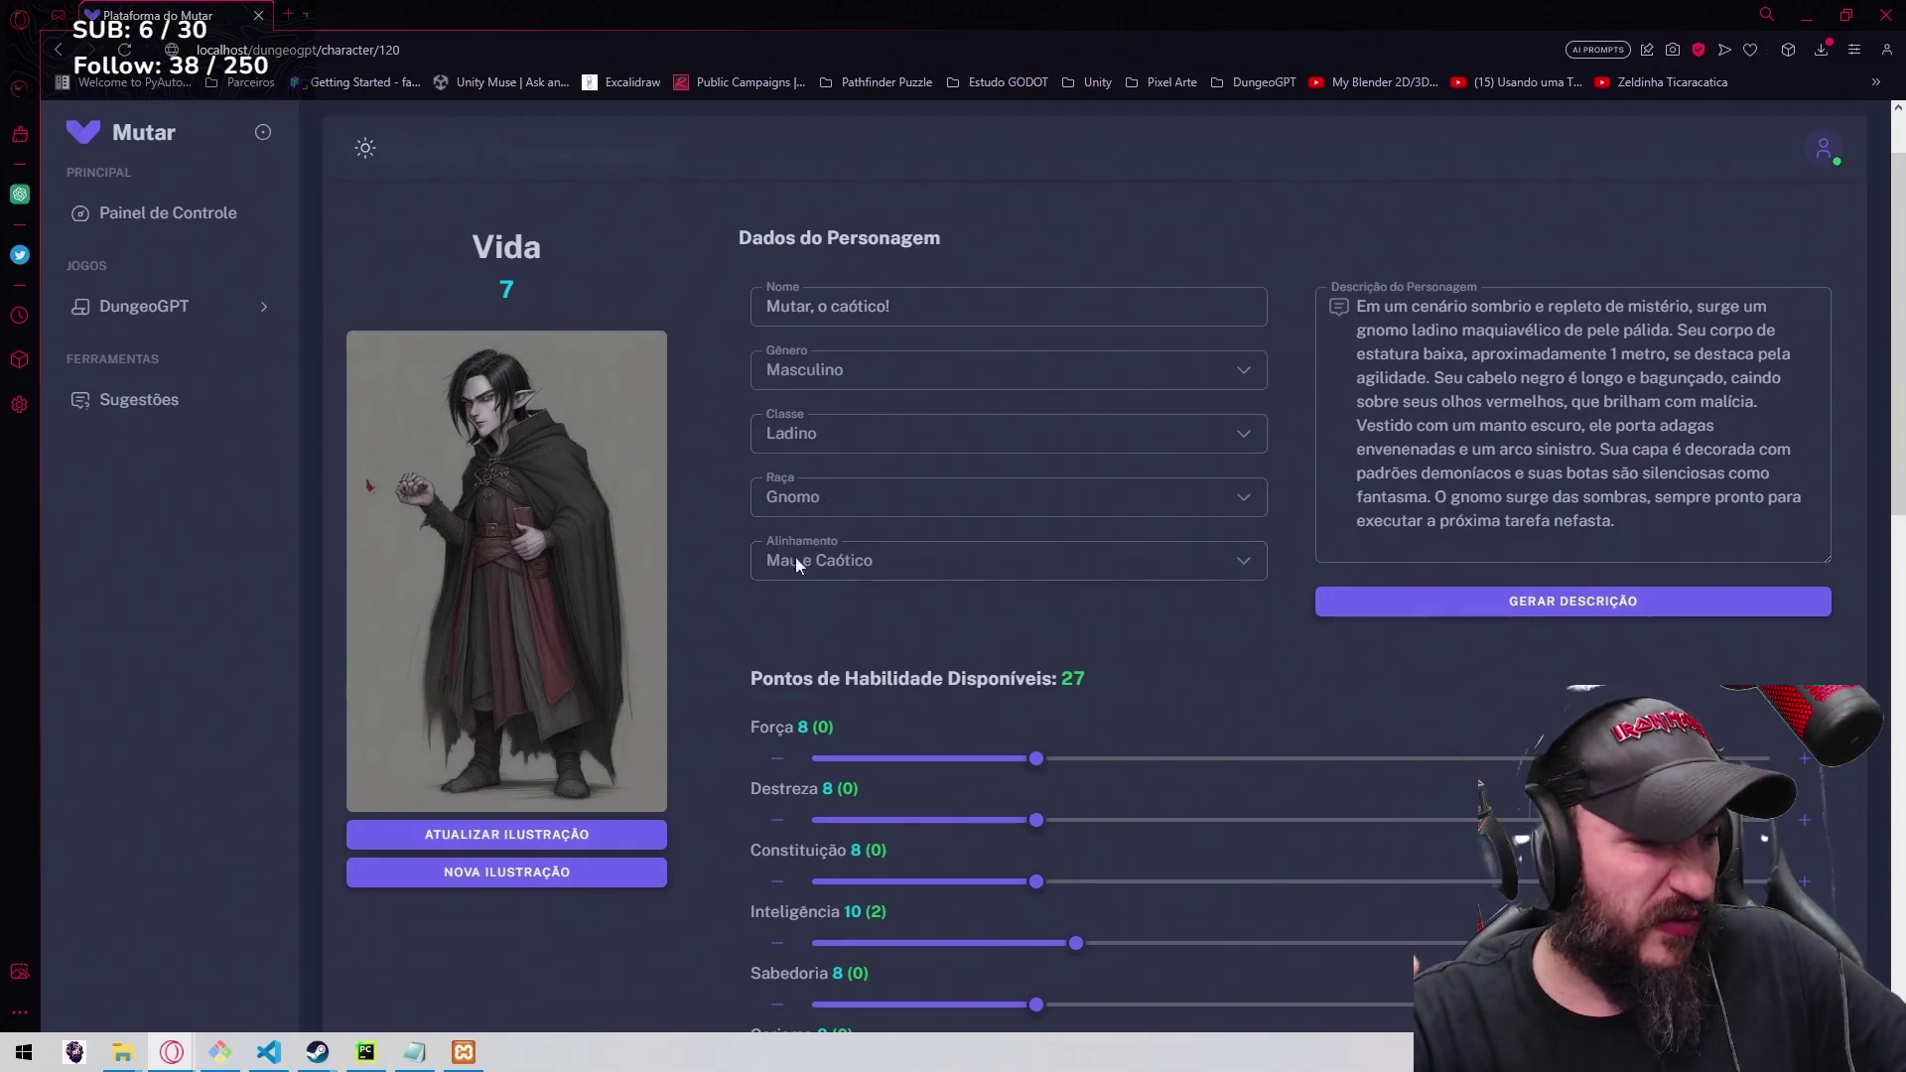
scroll(1285, 602, down, 1)
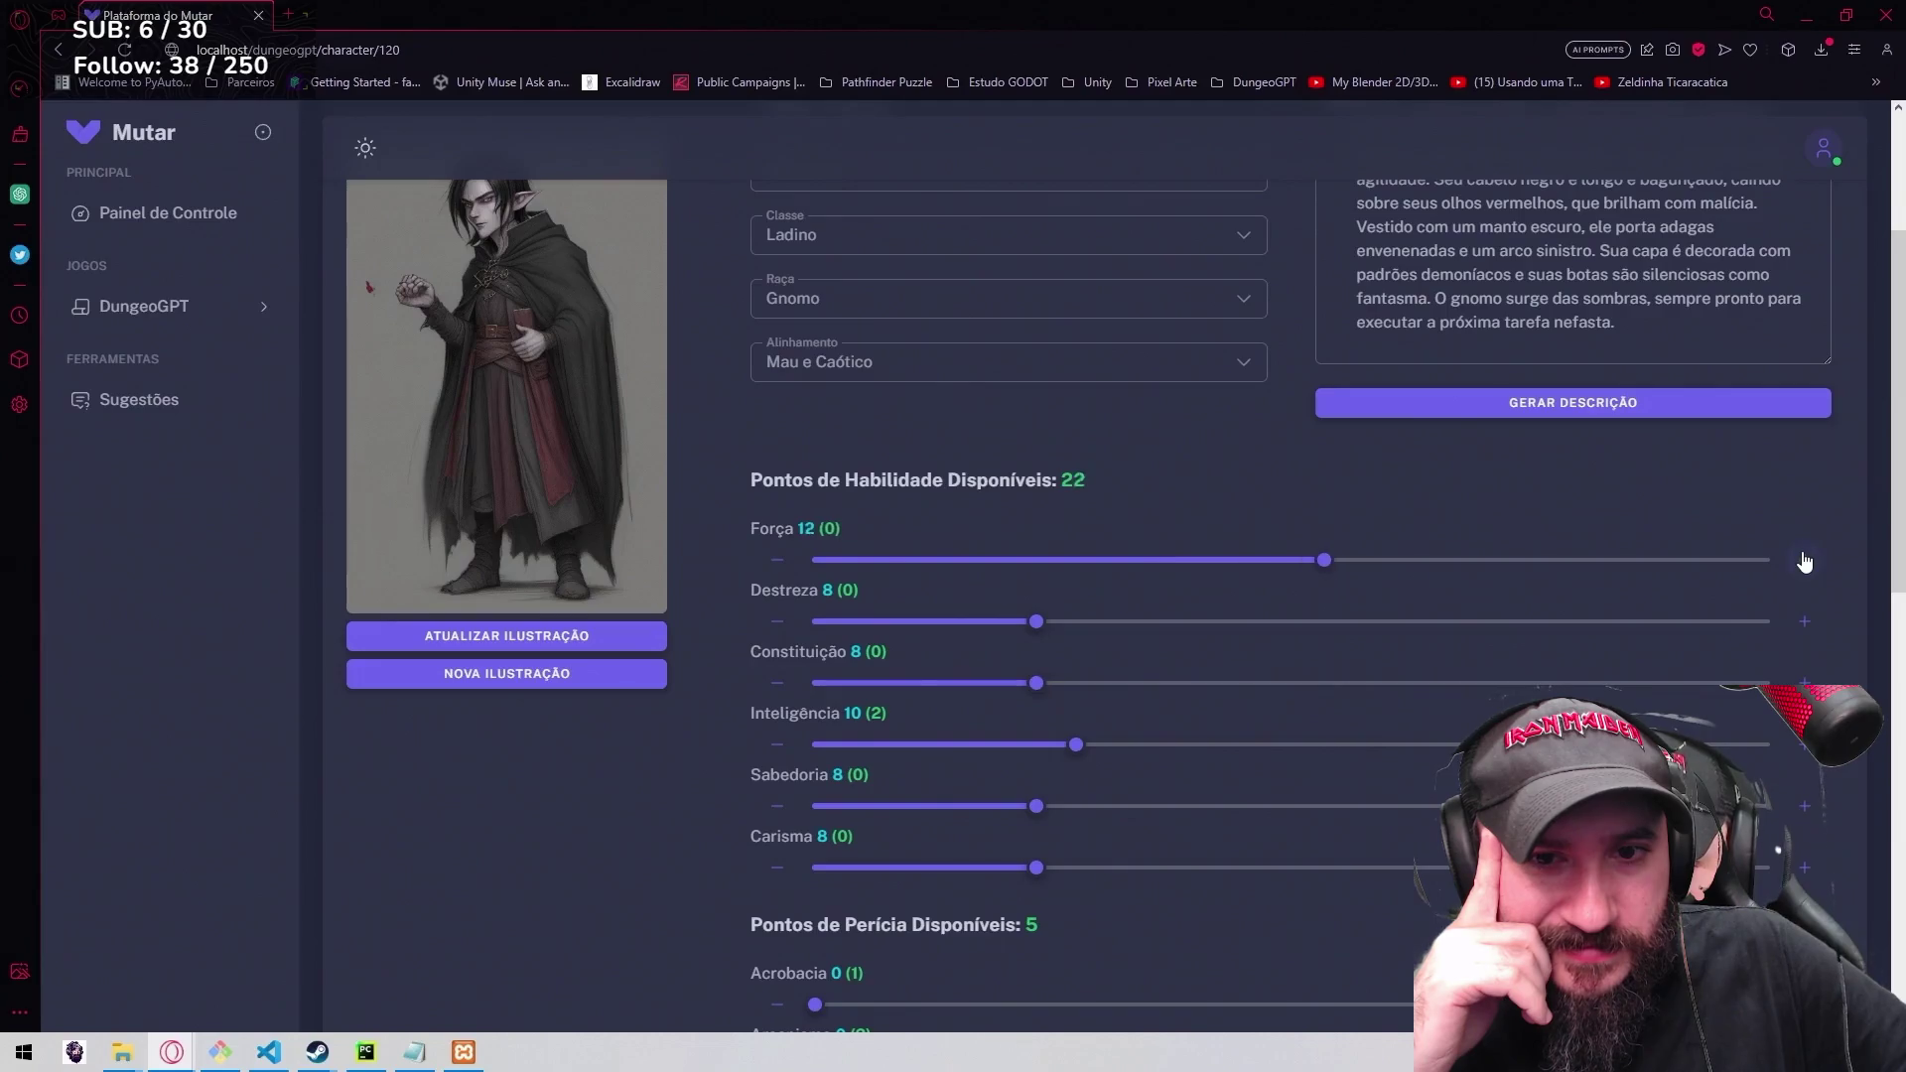
scroll(1803, 564, down, 1)
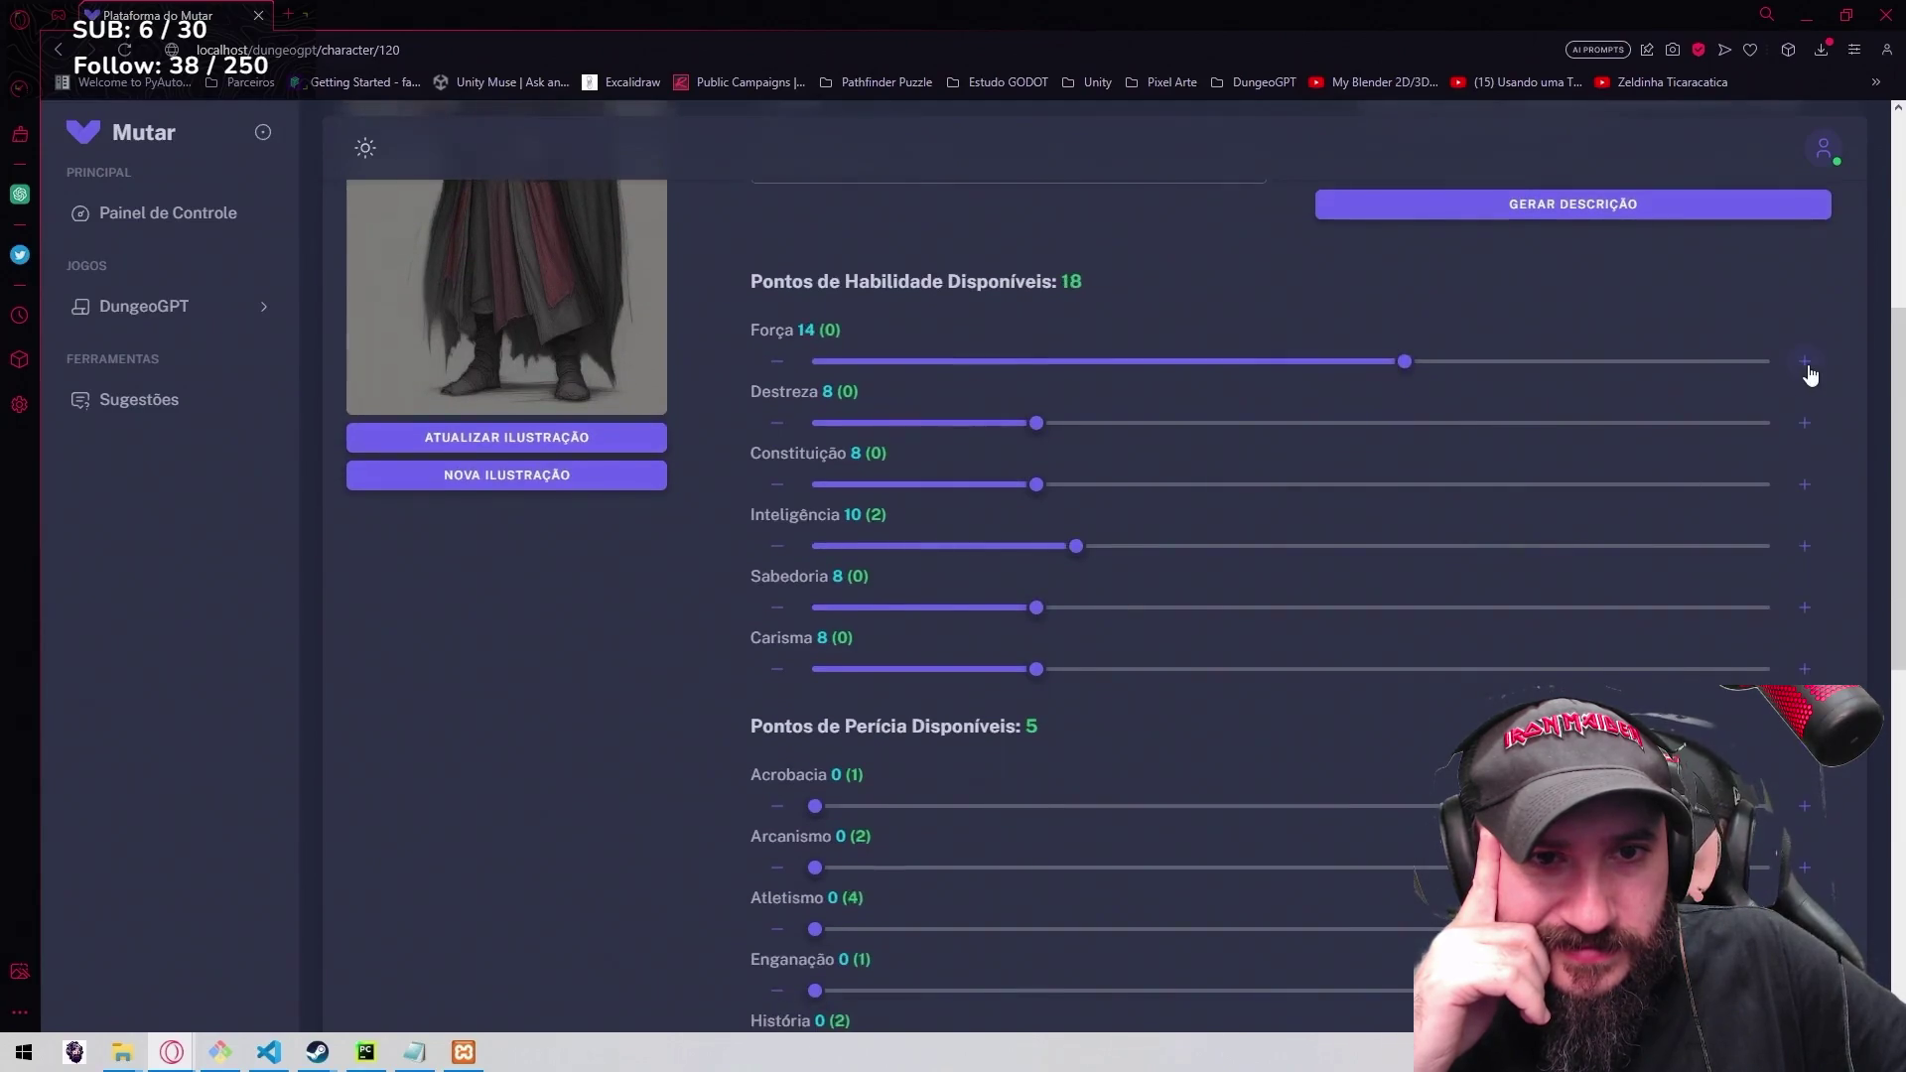
Adjust the DungeoGPT skill sliders, bringing Acrobacia to 8 points.
click(1803, 425)
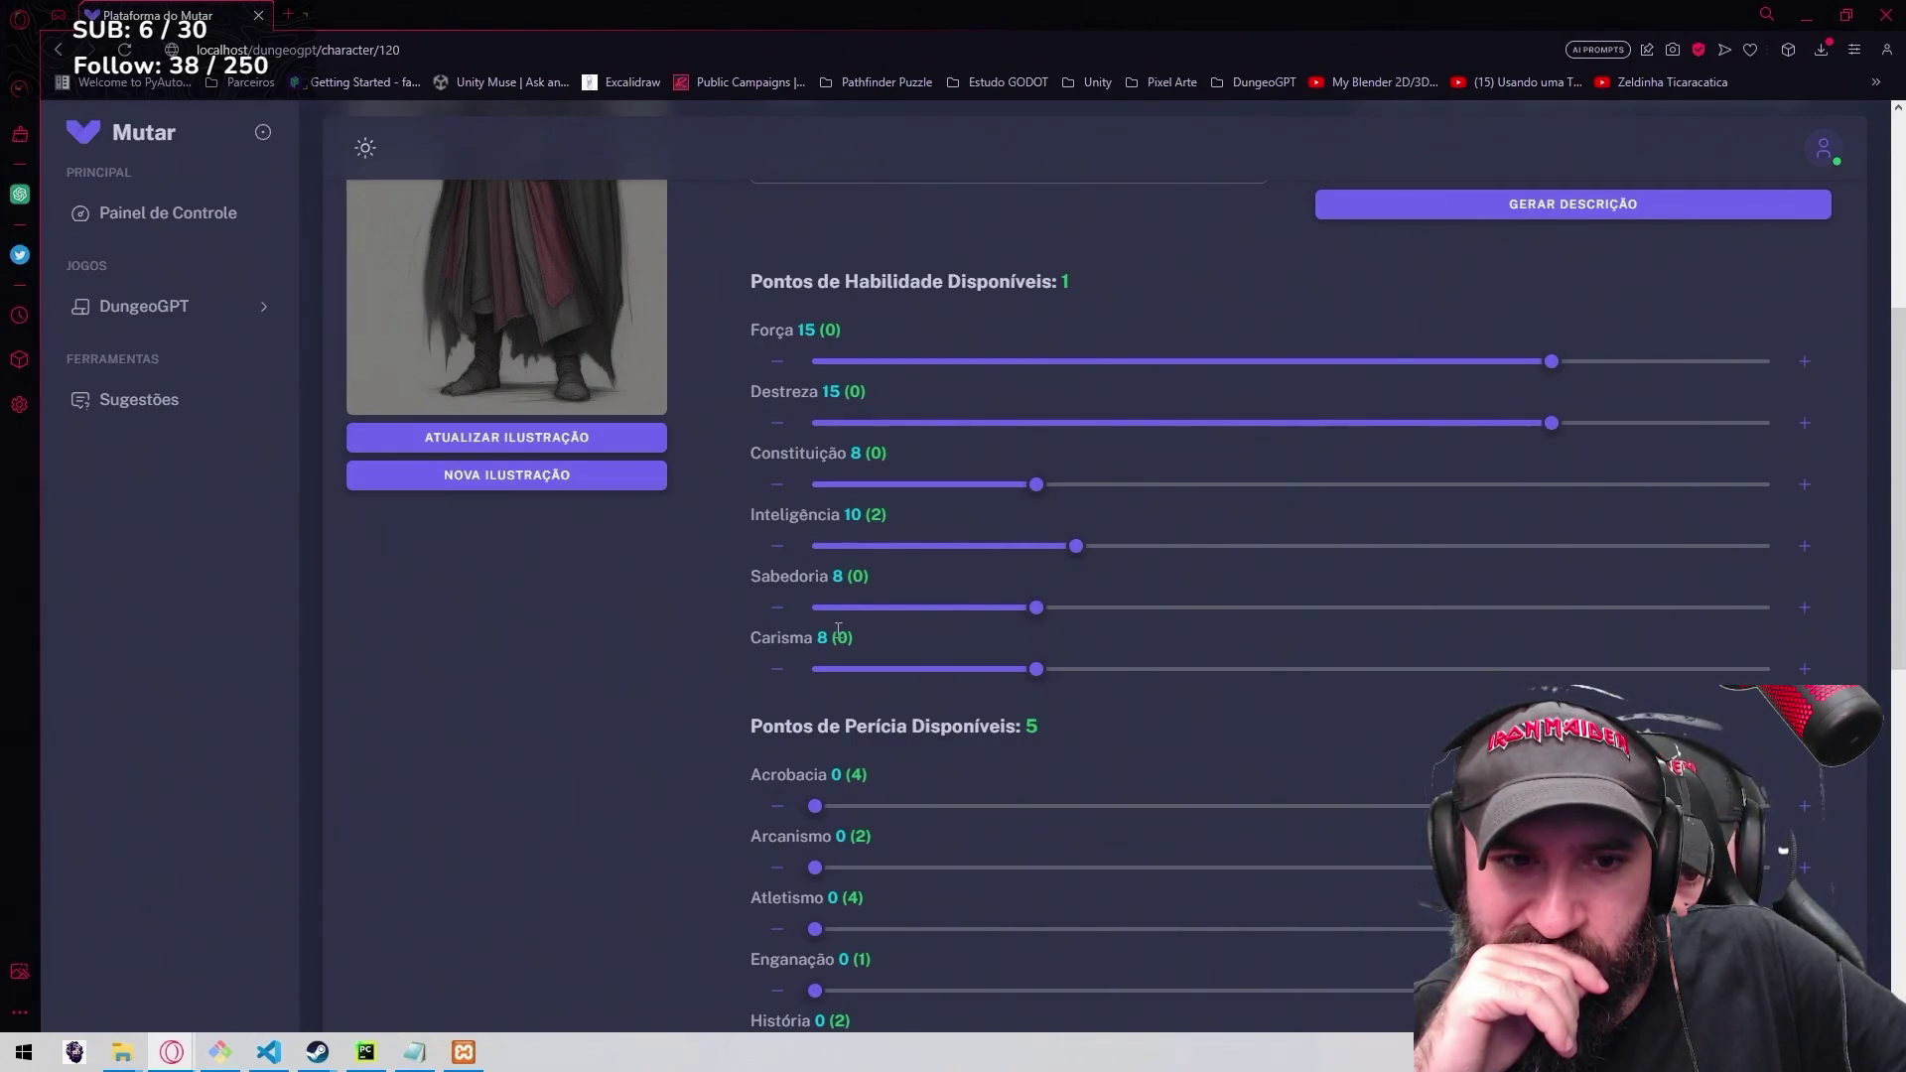
click(780, 612)
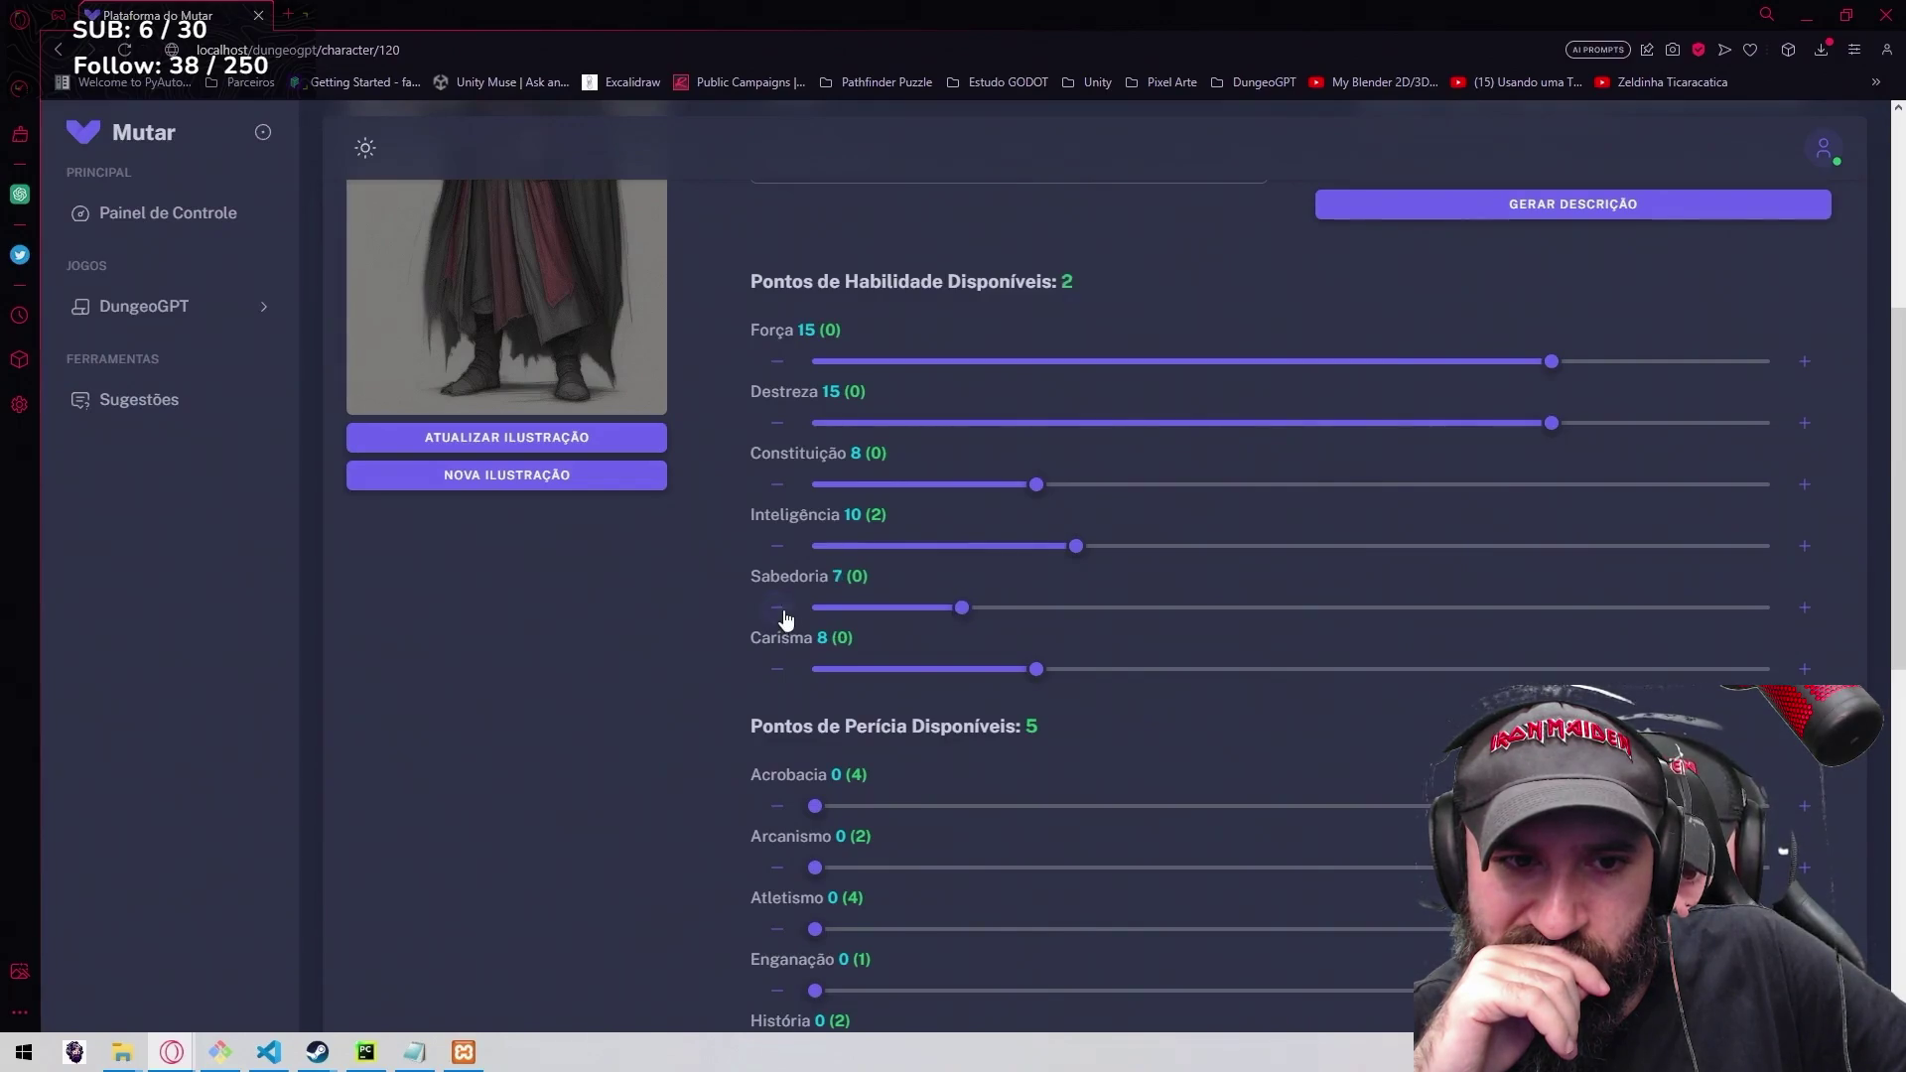
click(1805, 552)
click(776, 548)
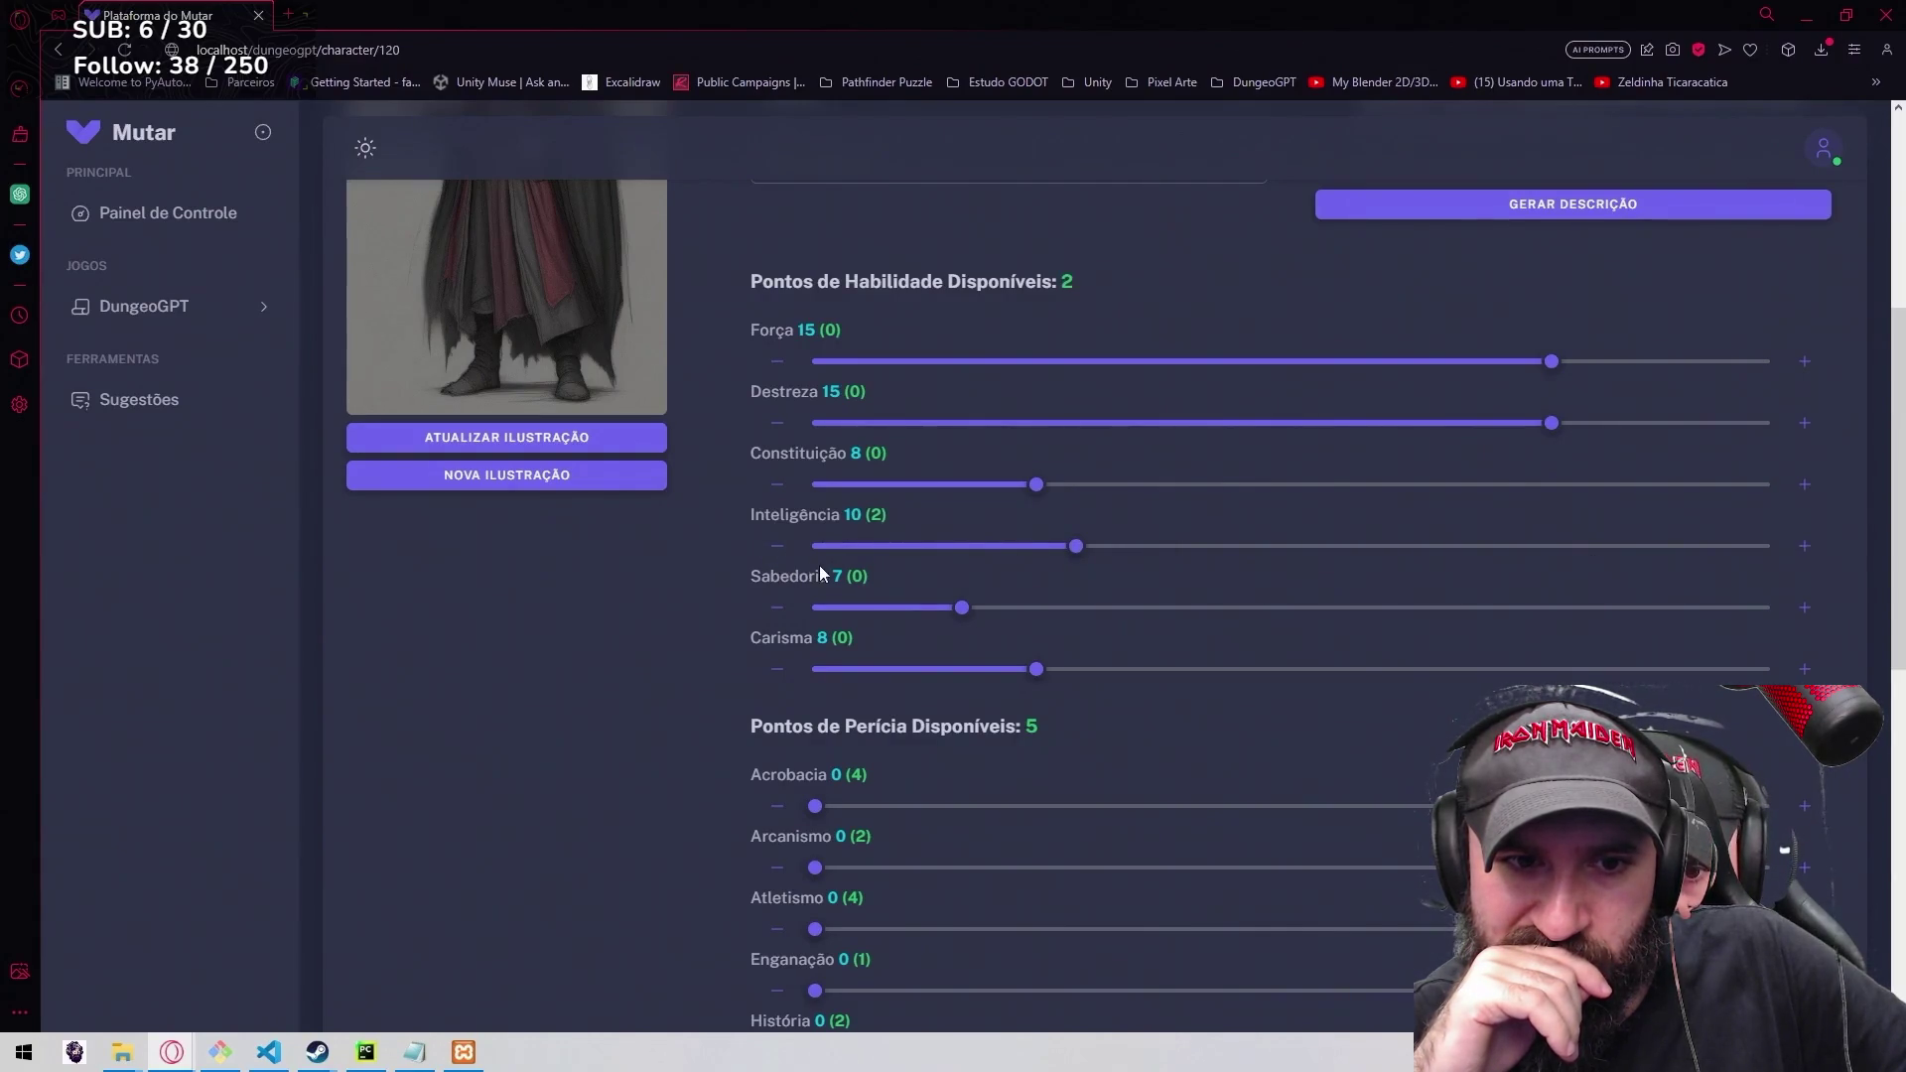
click(1807, 671)
click(1807, 672)
scroll(1224, 606, down, 2)
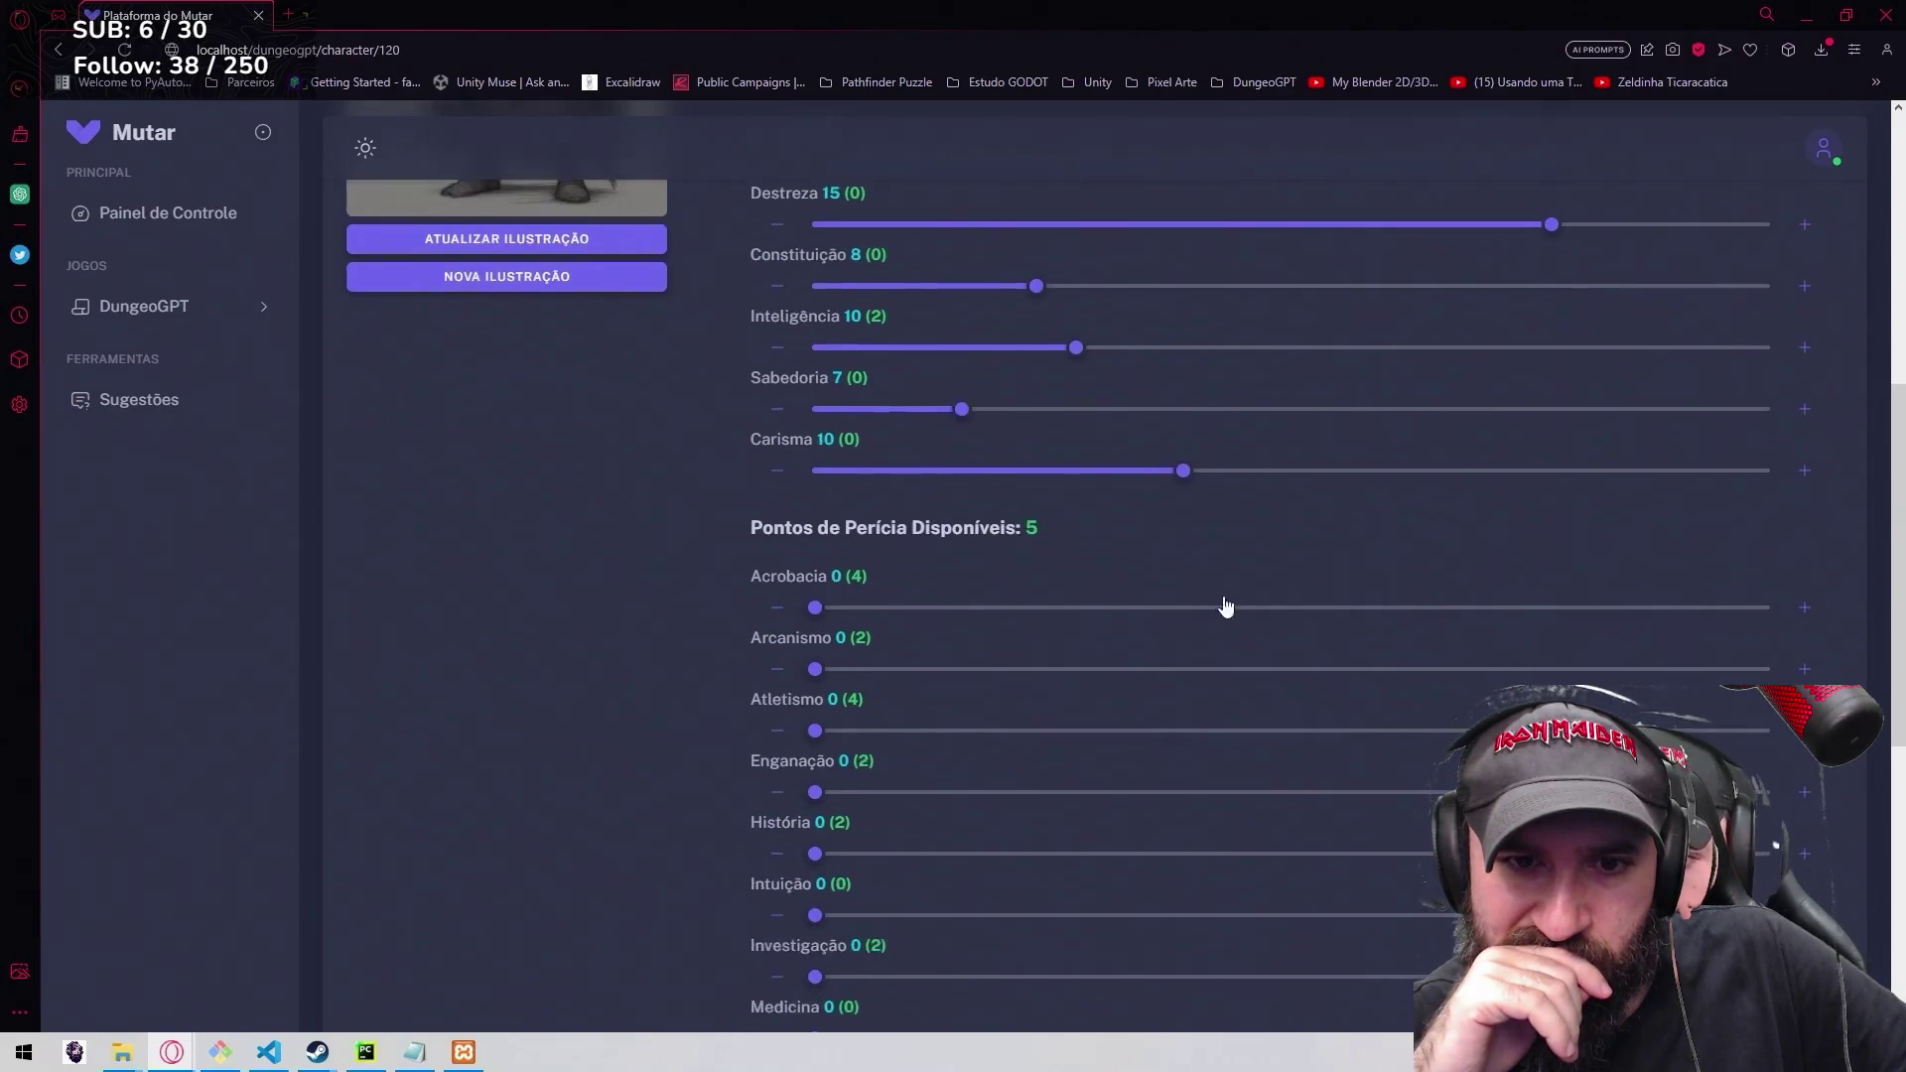
scroll(1097, 516, down, 2)
scroll(983, 403, up, 4)
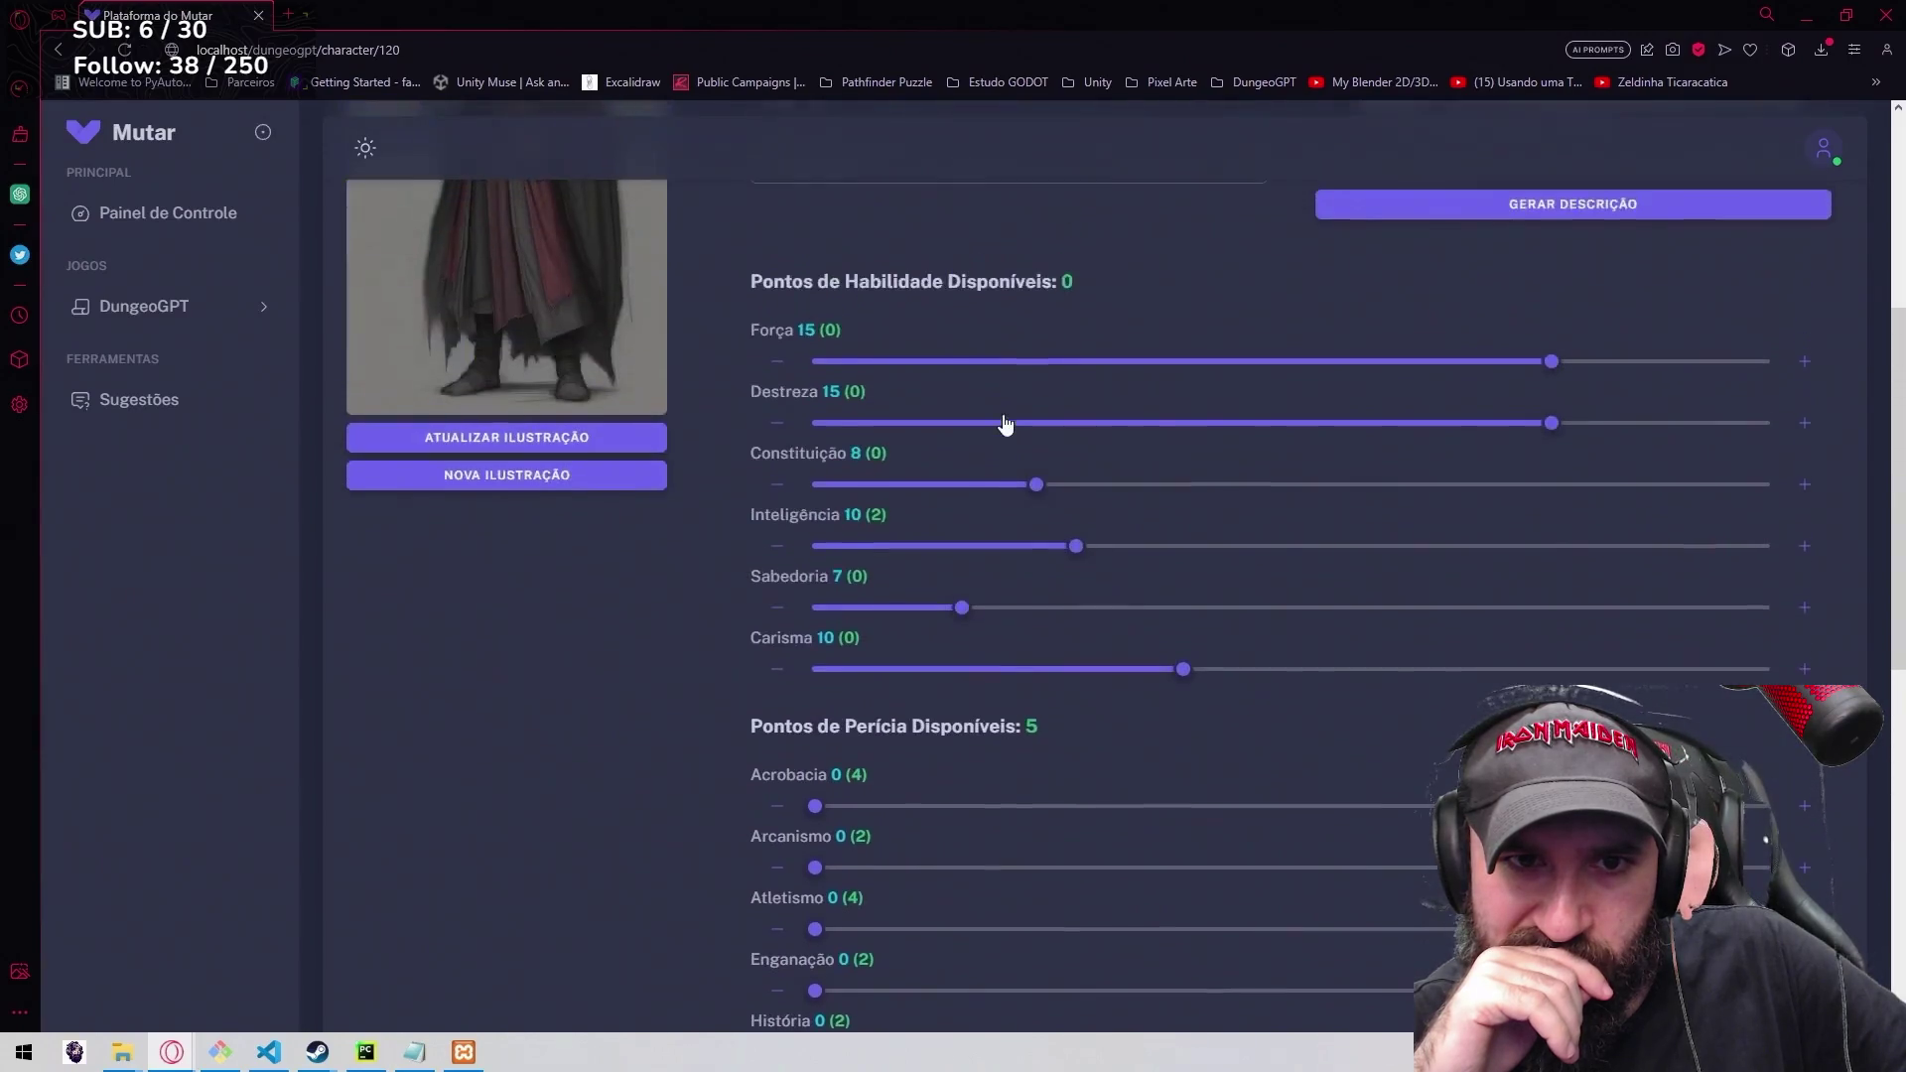
scroll(989, 447, down, 4)
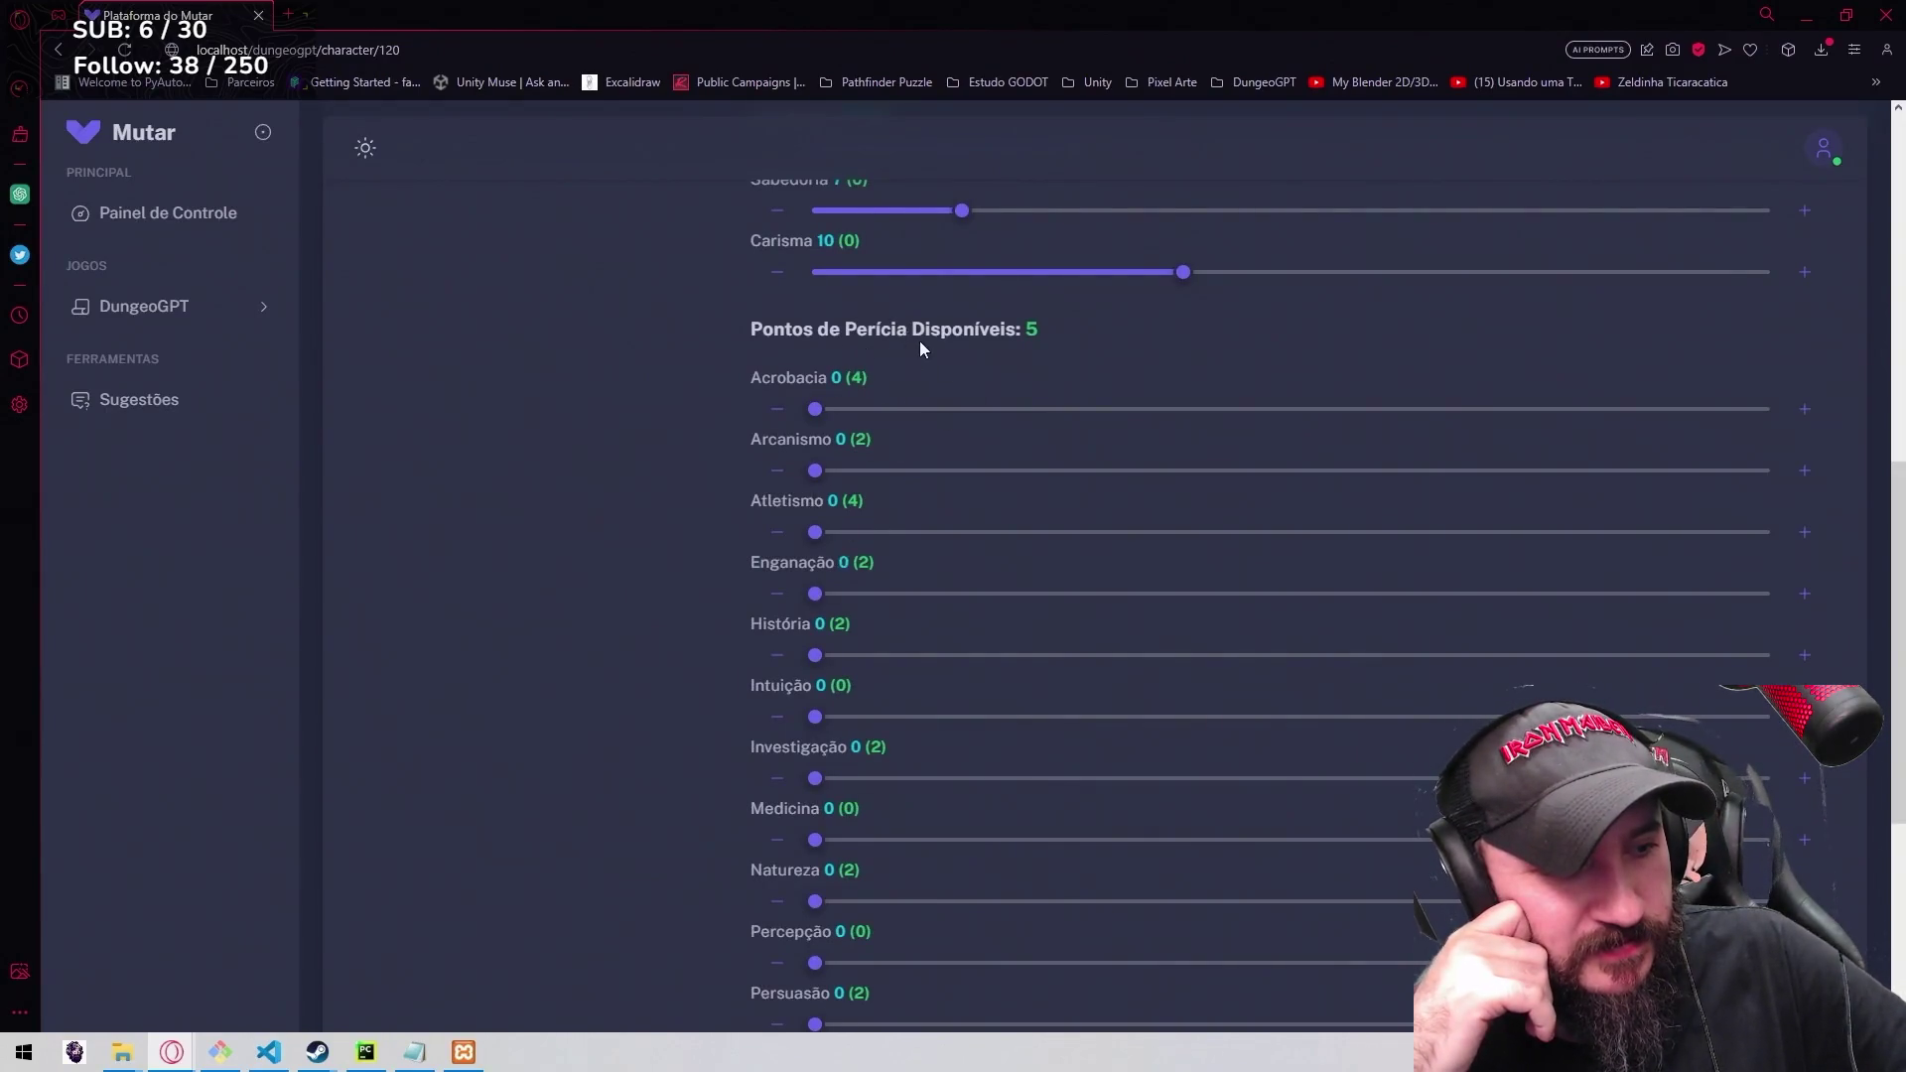
click(1805, 409)
click(1805, 410)
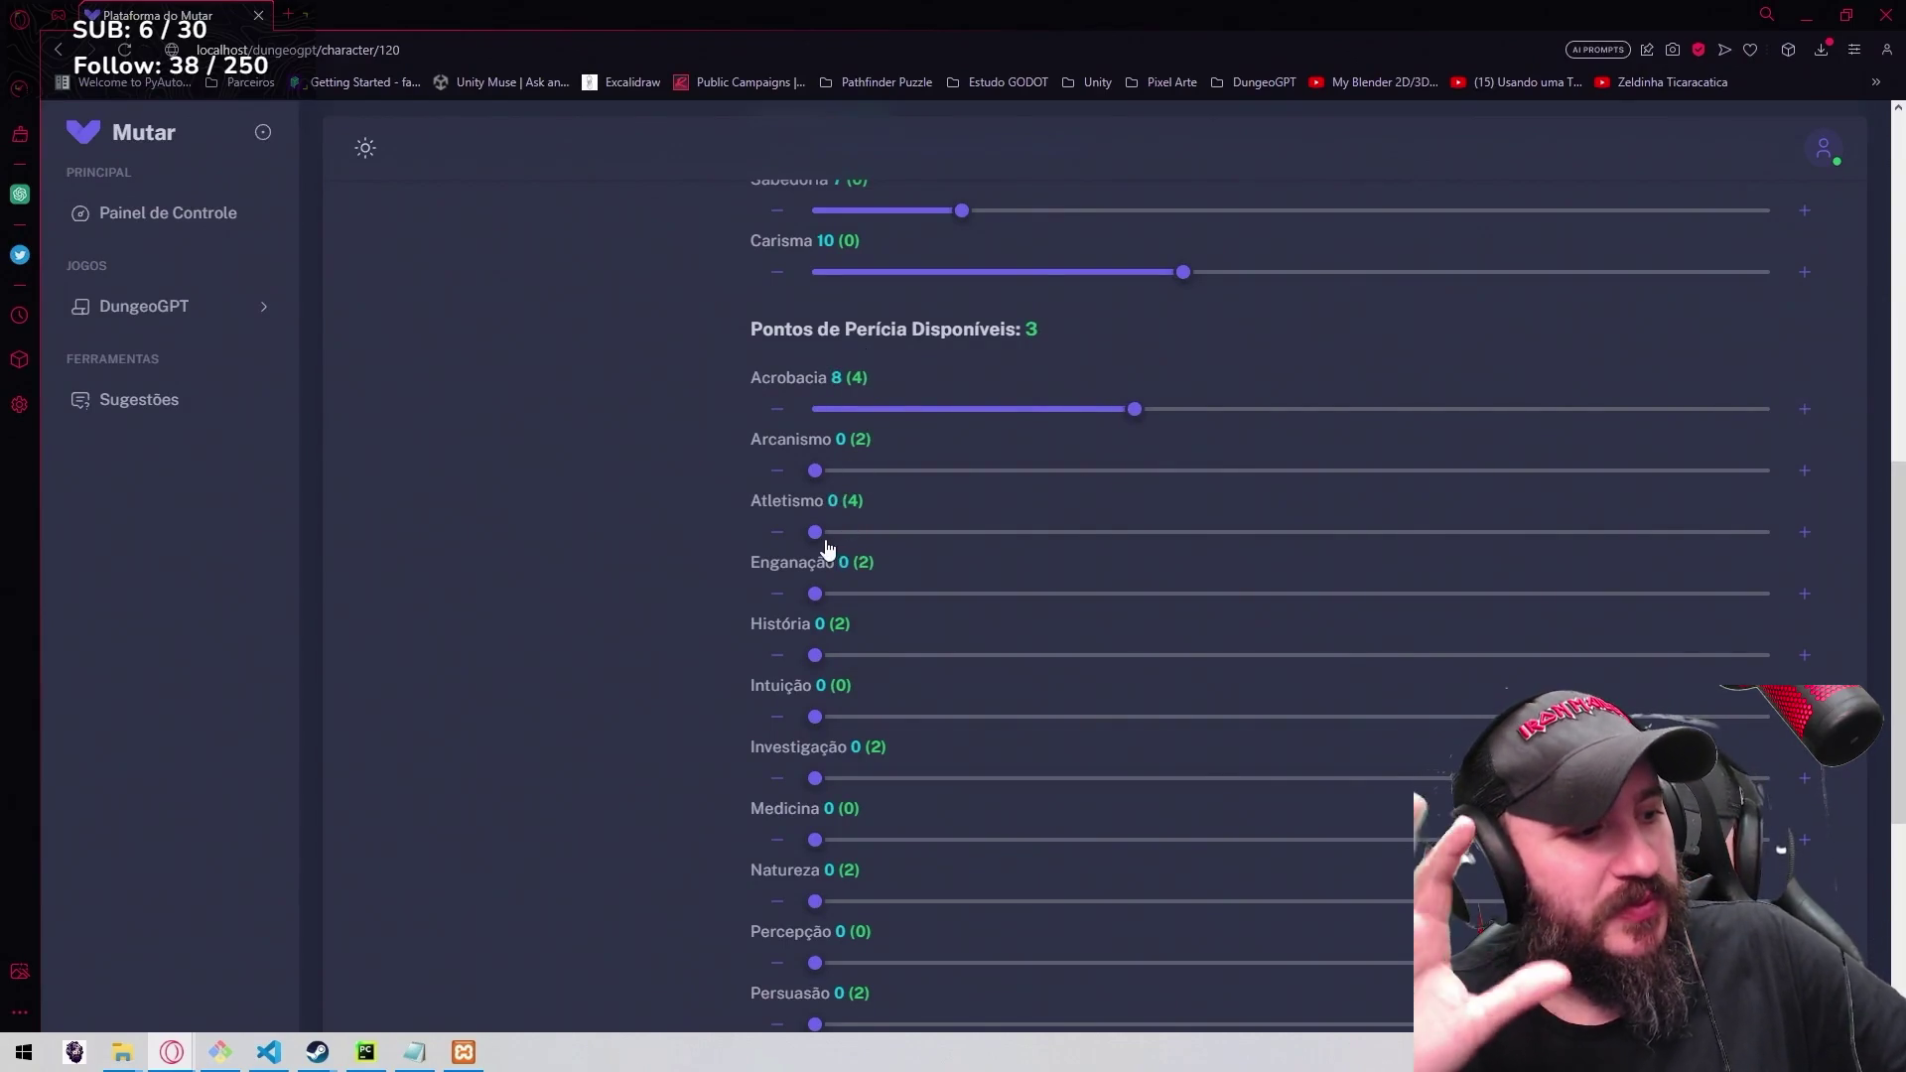
Set Atletismo and Furtividade to 8 points each, then expand the DungeoGPT pages to Personagens.
click(1805, 531)
click(1806, 532)
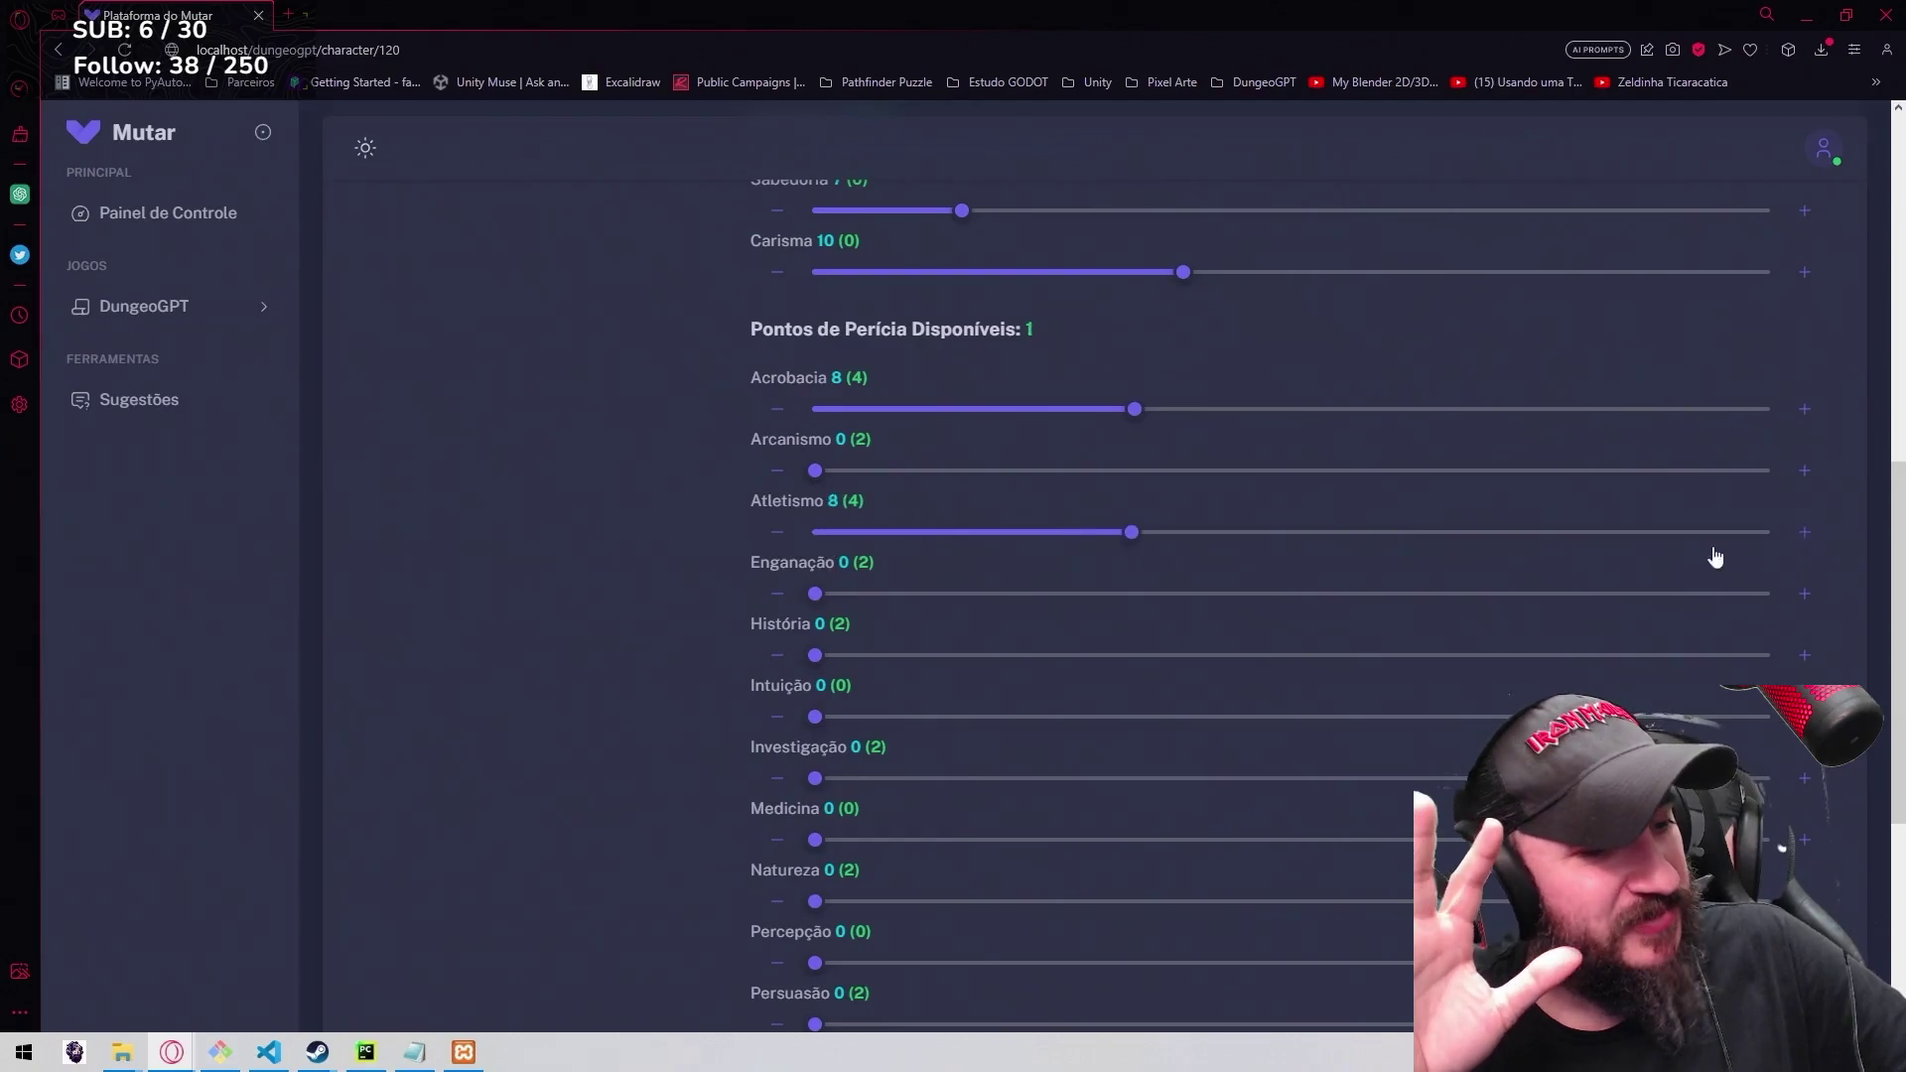
scroll(1147, 549, down, 1)
scroll(1065, 519, down, 2)
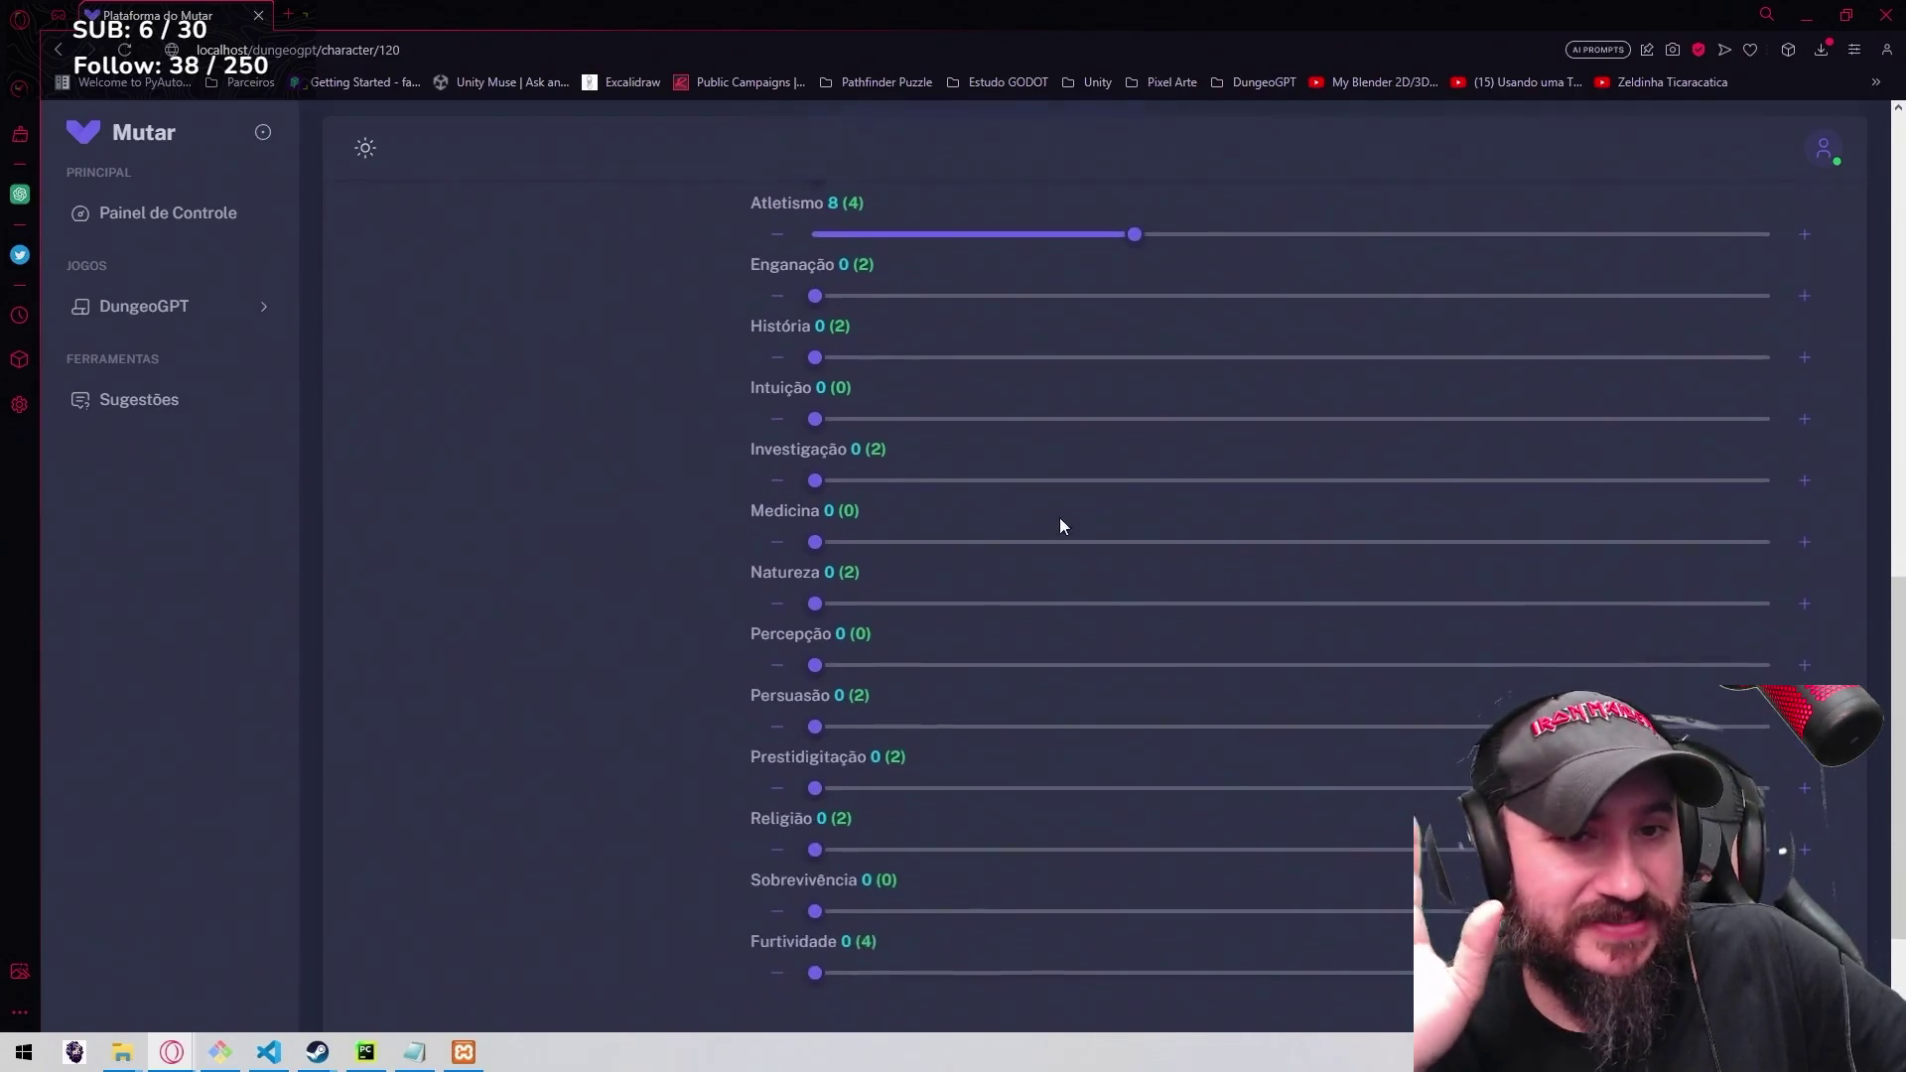
scroll(1059, 525, down, 1)
click(1806, 873)
scroll(1347, 569, up, 3)
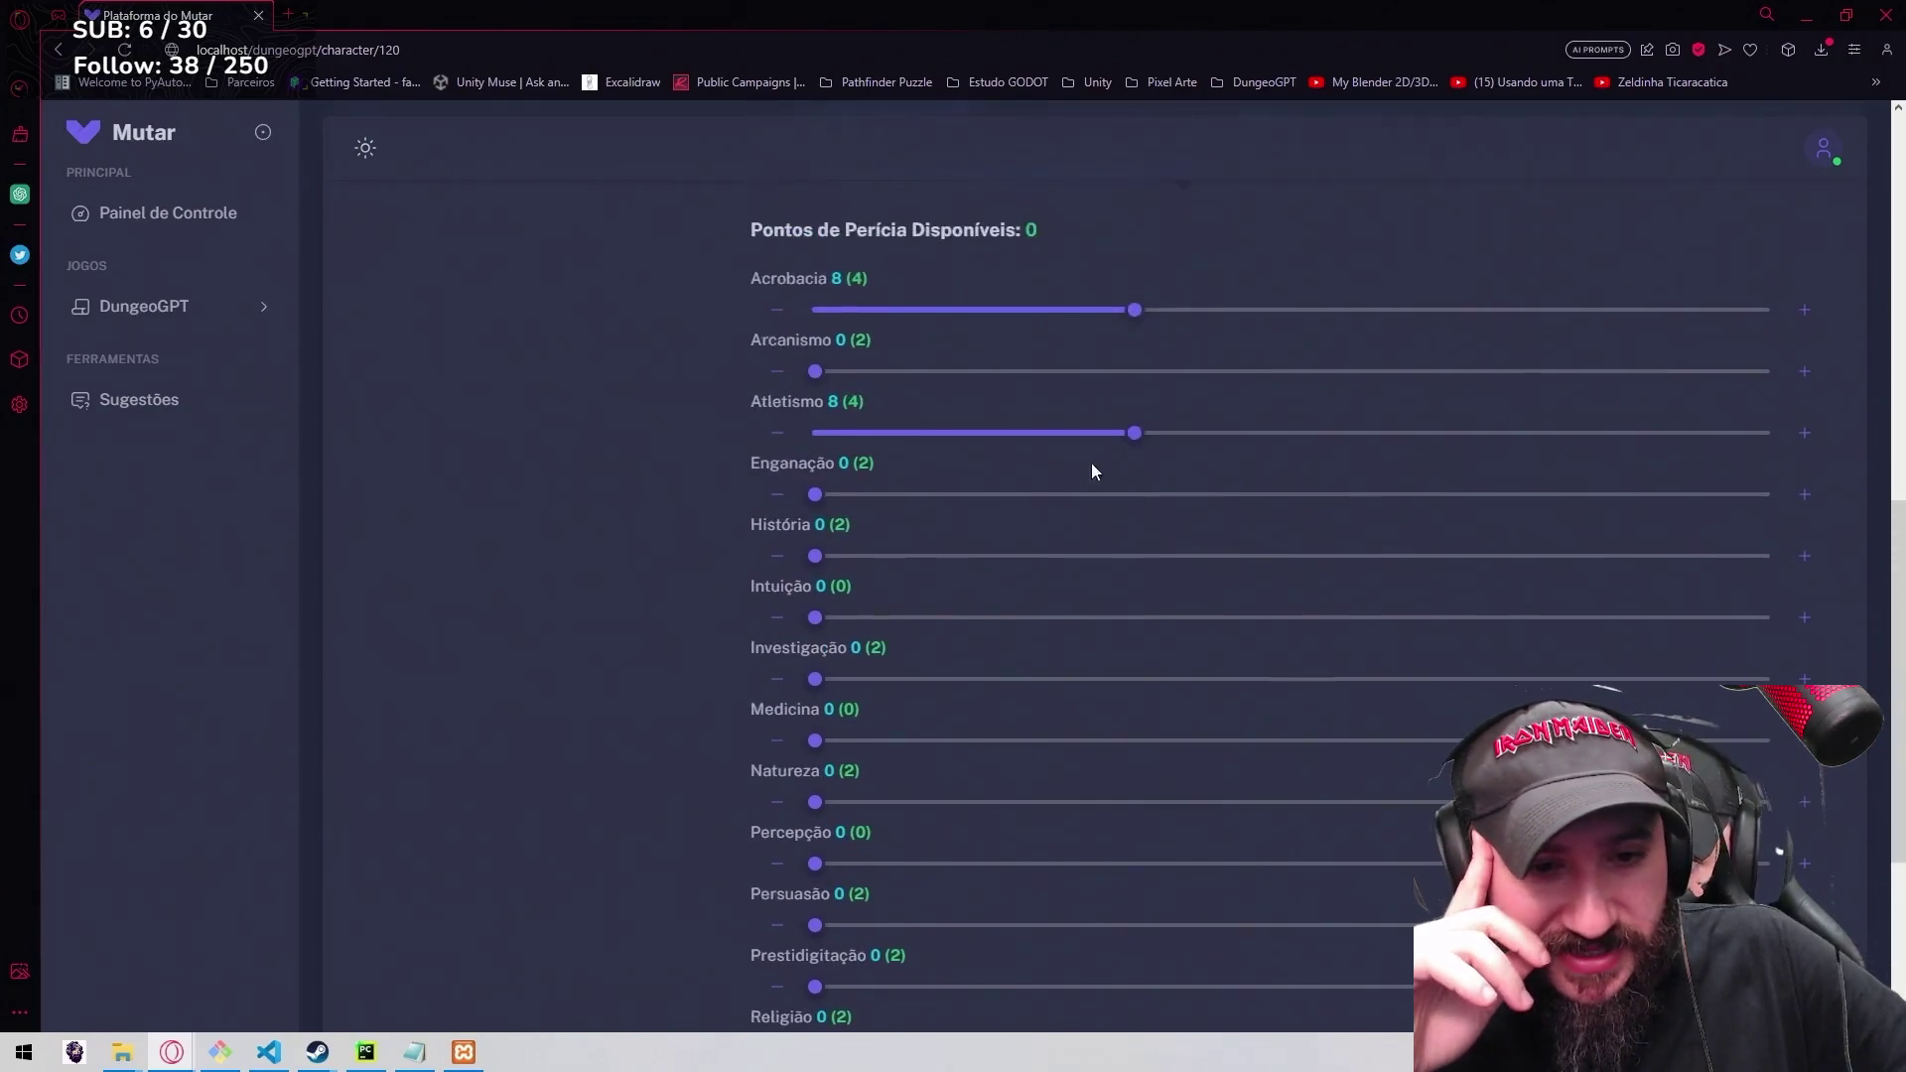
click(802, 433)
scroll(1391, 728, down, 4)
click(1804, 773)
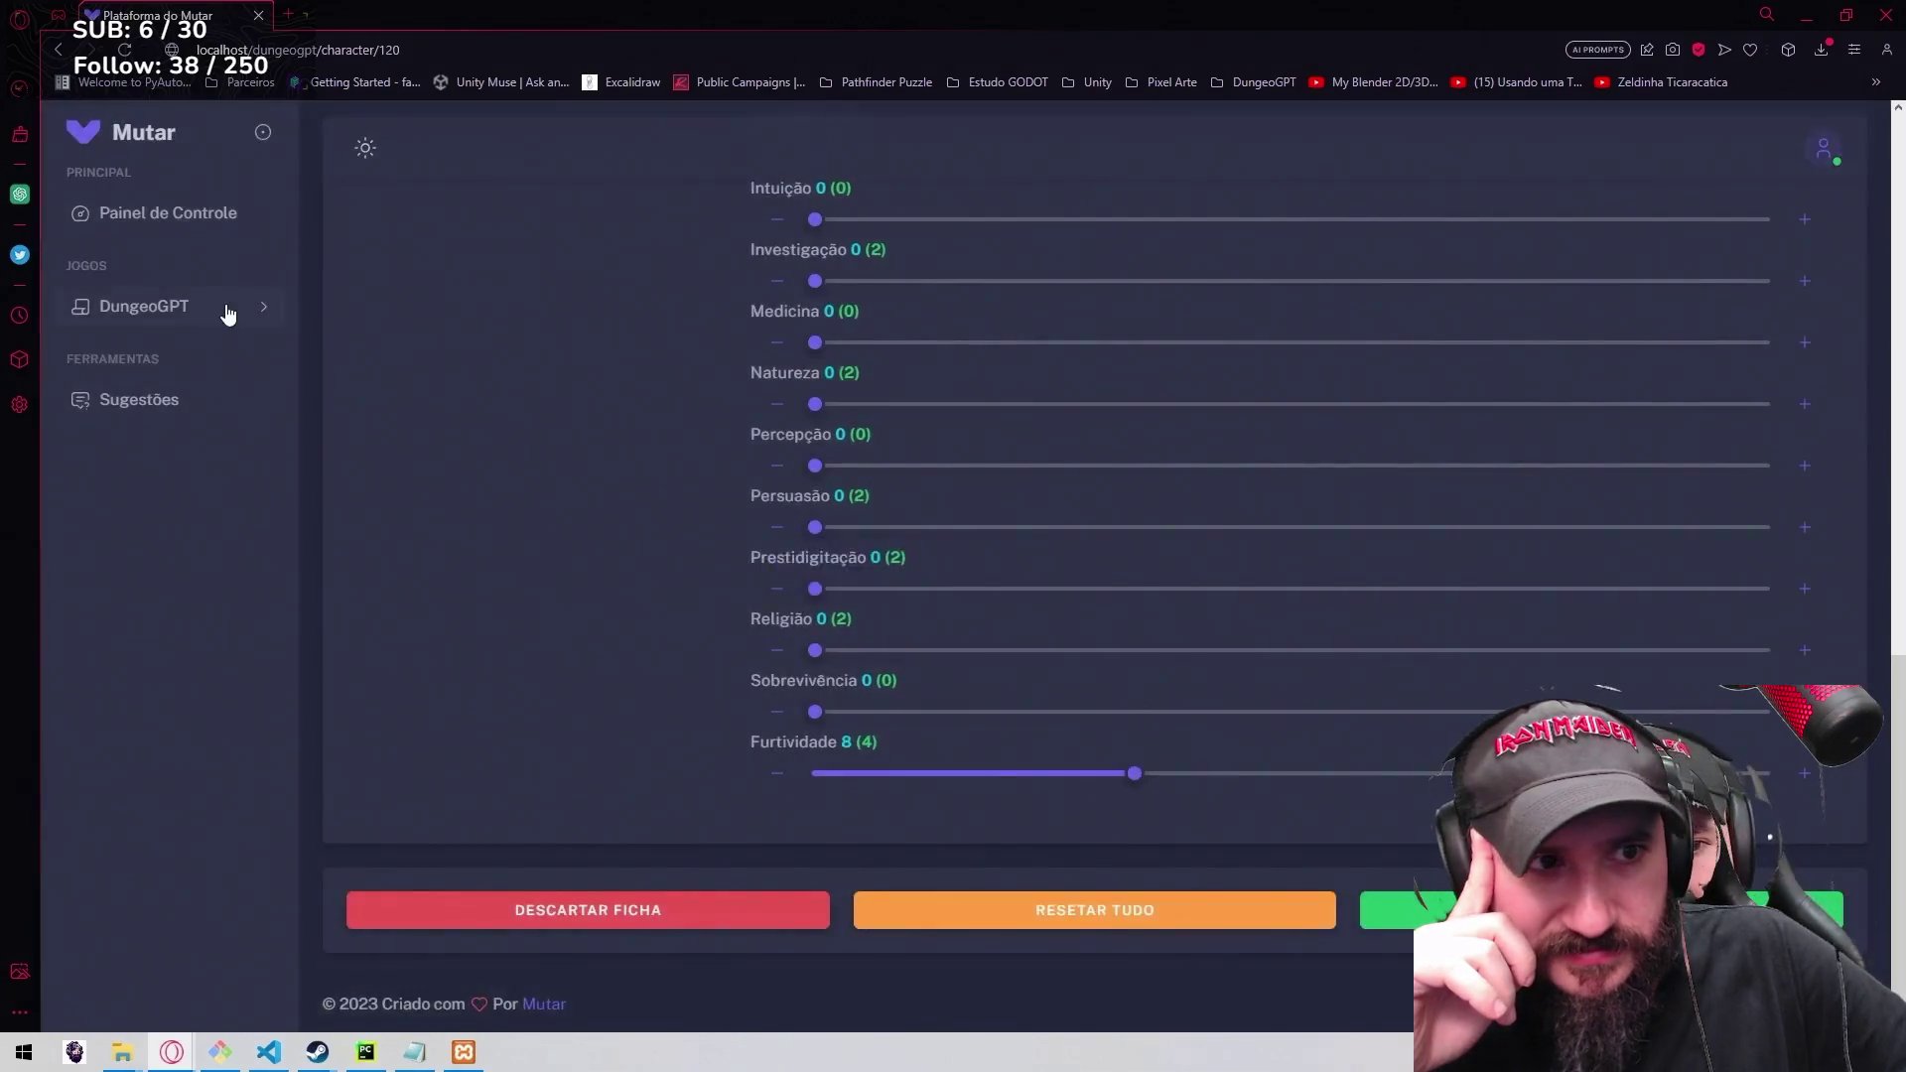
click(238, 307)
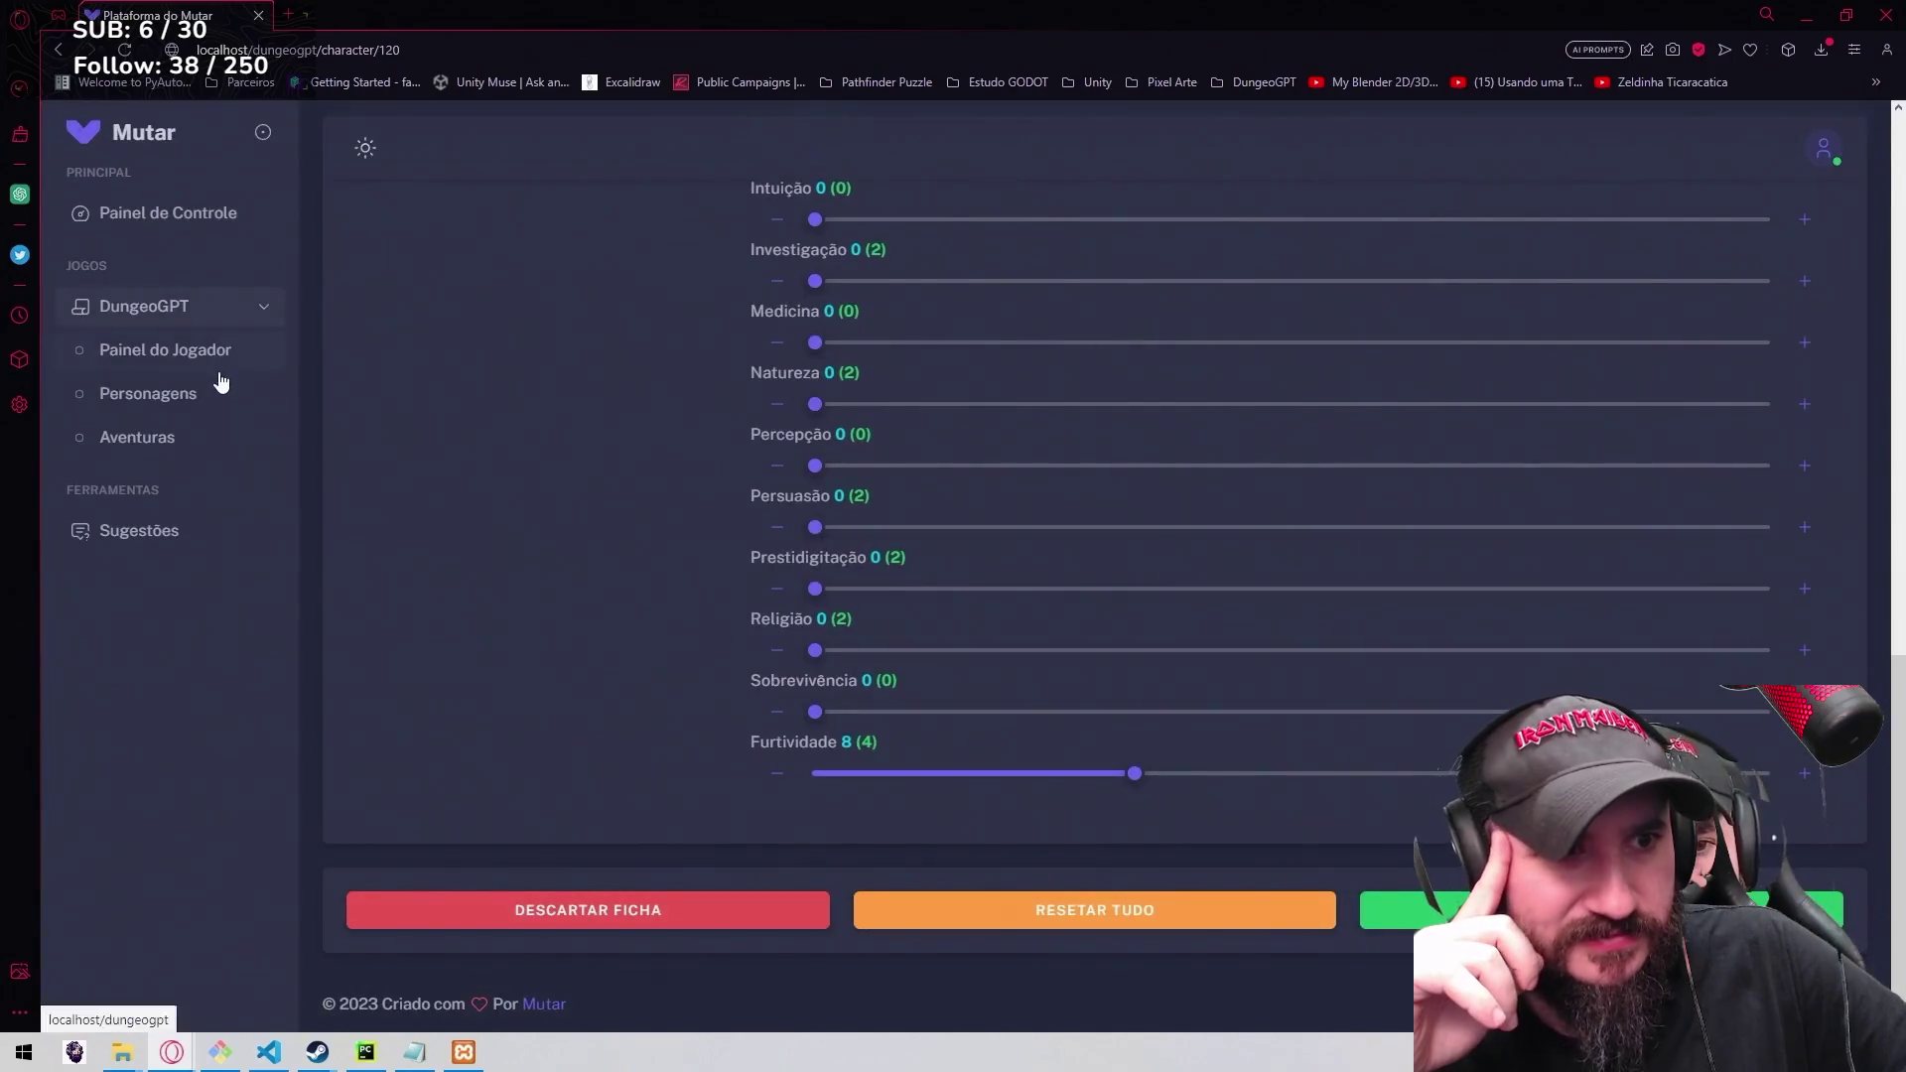
click(216, 395)
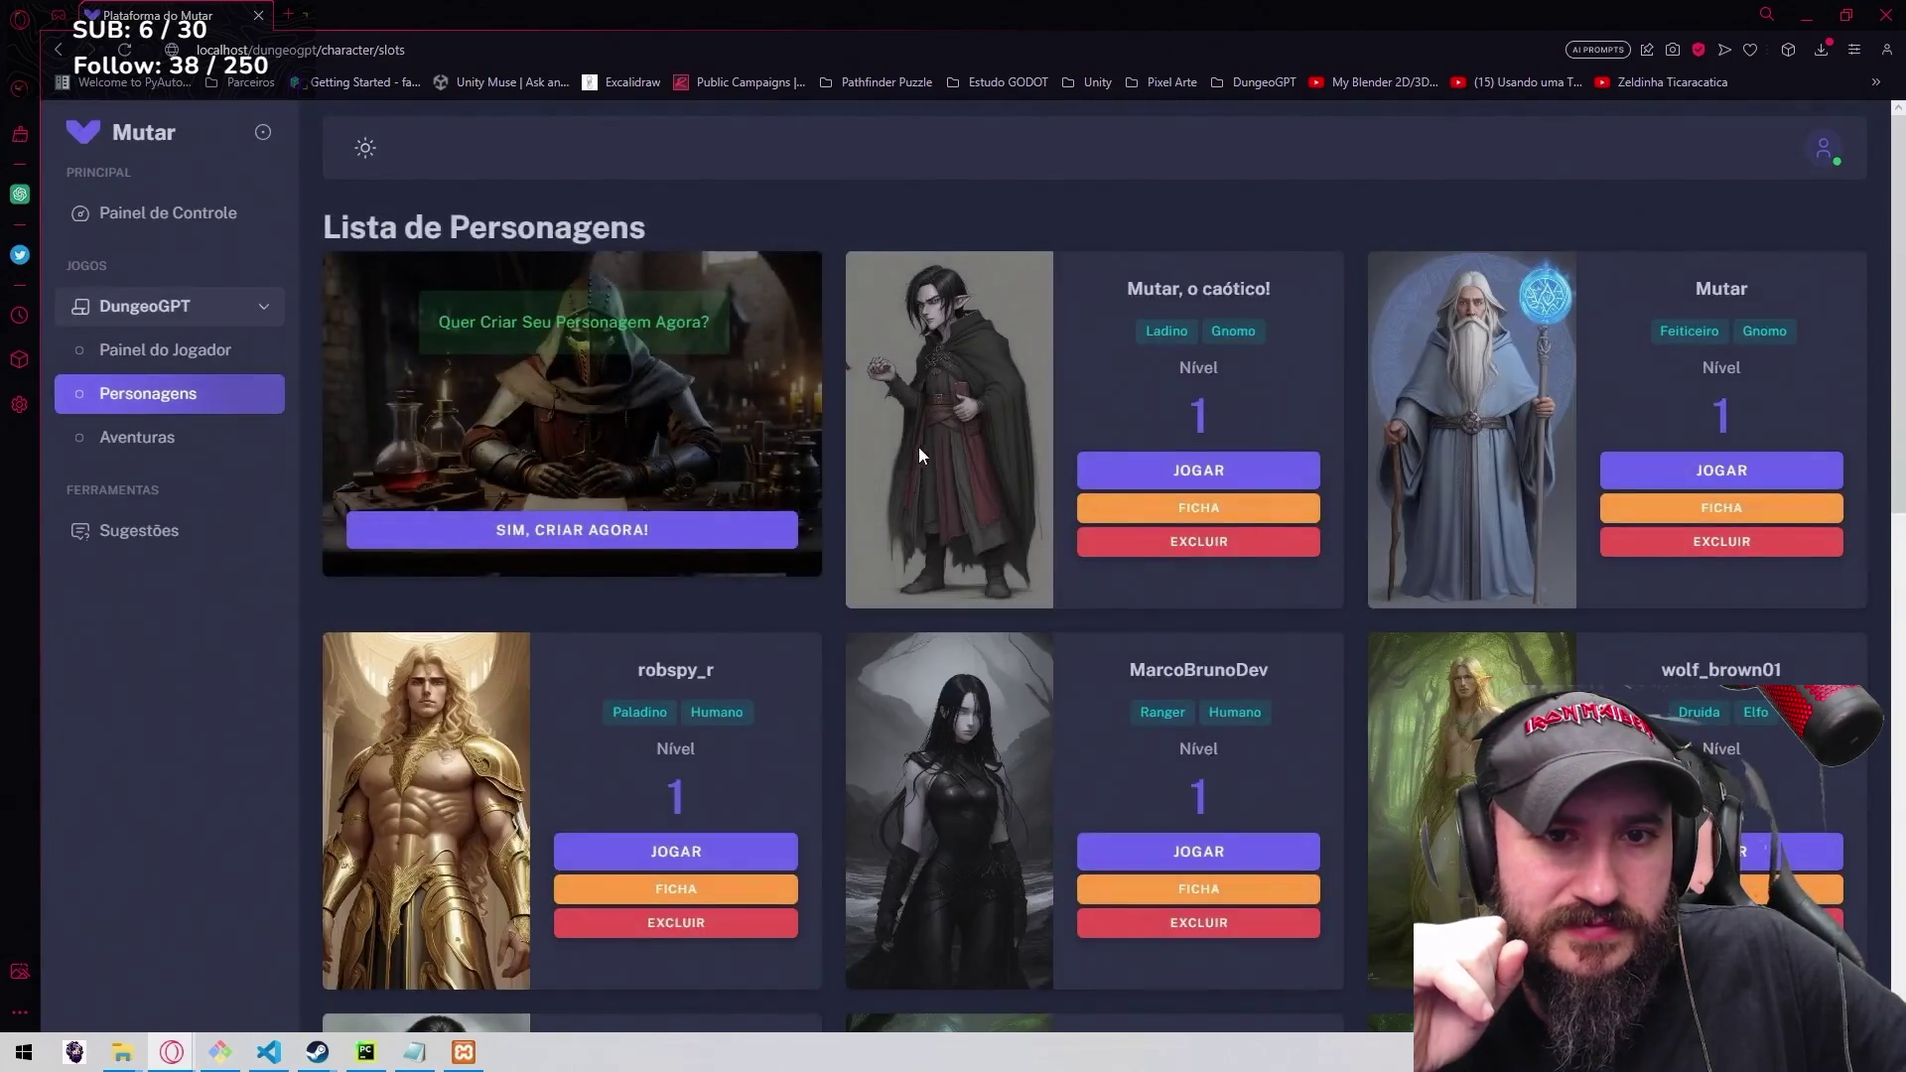
Pick the new gnome rogue and start the As Sombras de Beleriand adventure.
click(1178, 475)
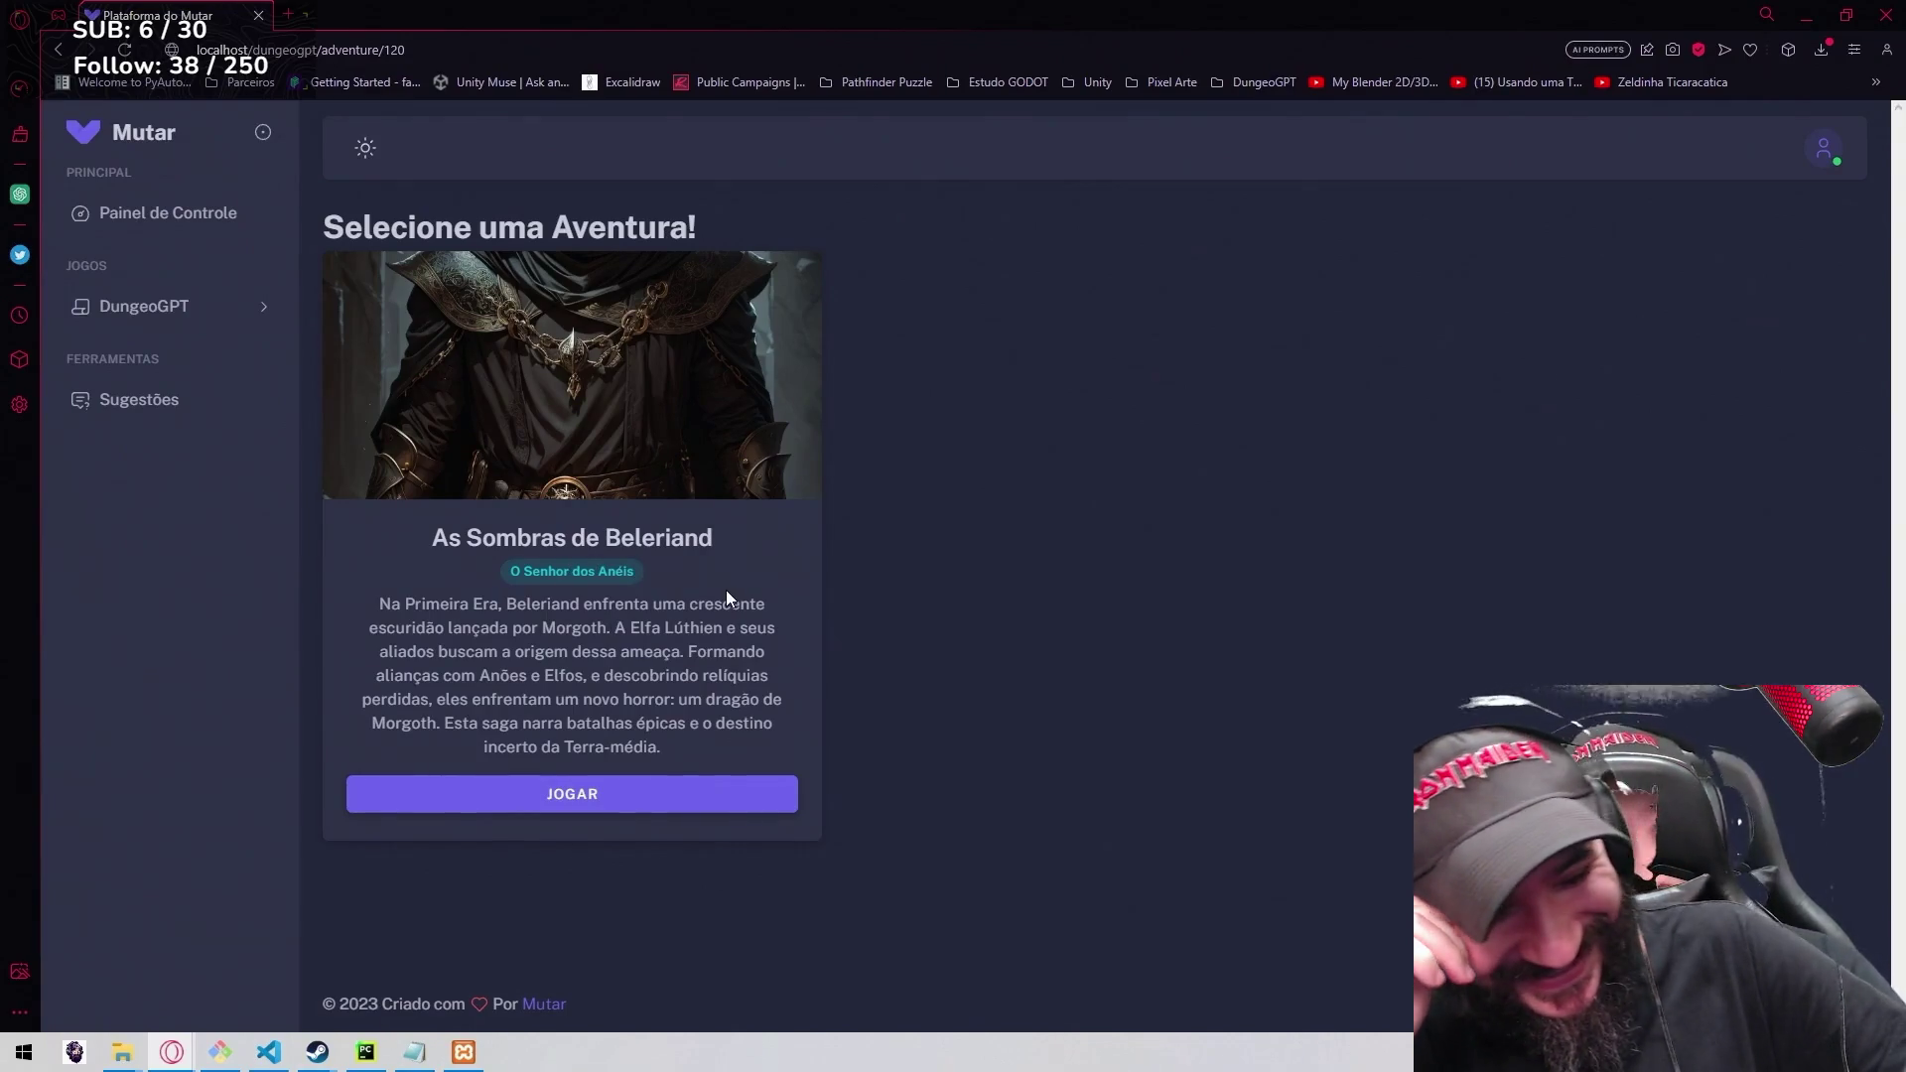
click(608, 801)
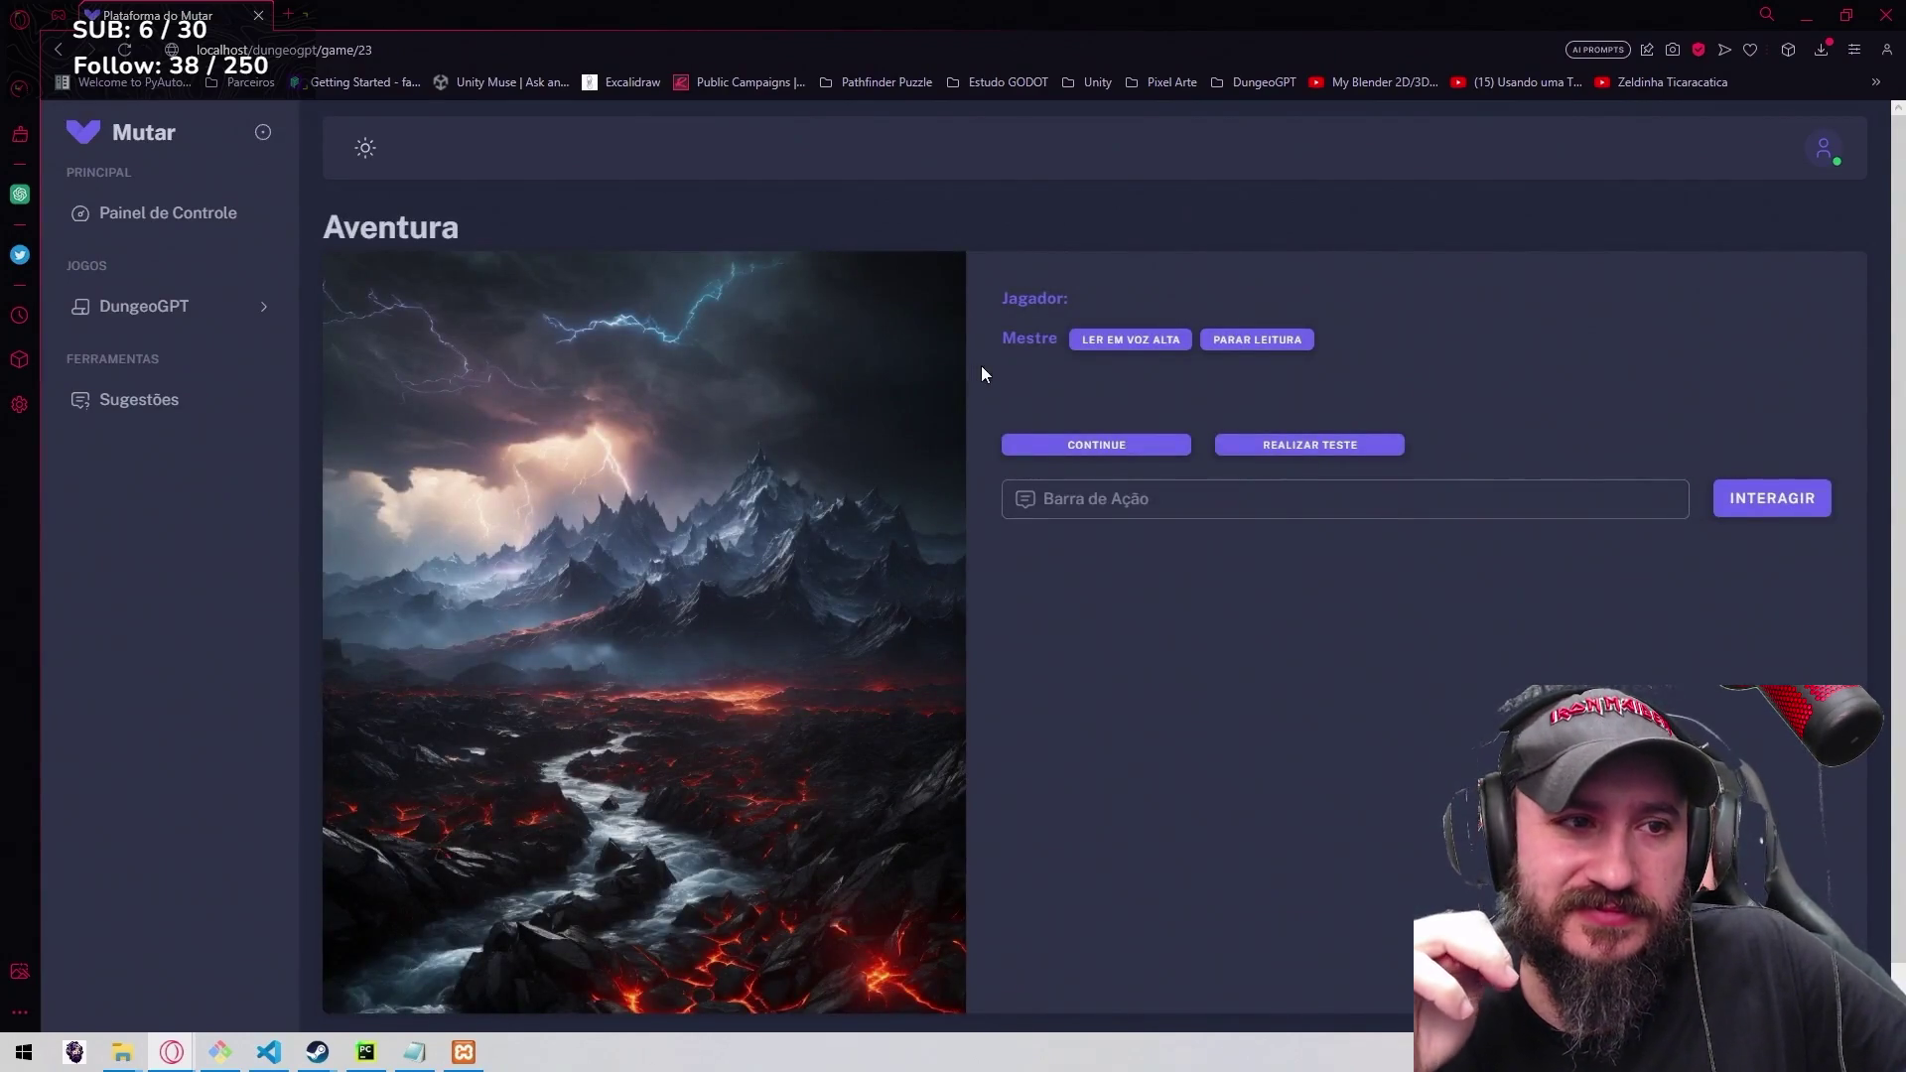
Enter 'inicie a aventura' in the Barra de Ação and send it to the game master.
click(1109, 508)
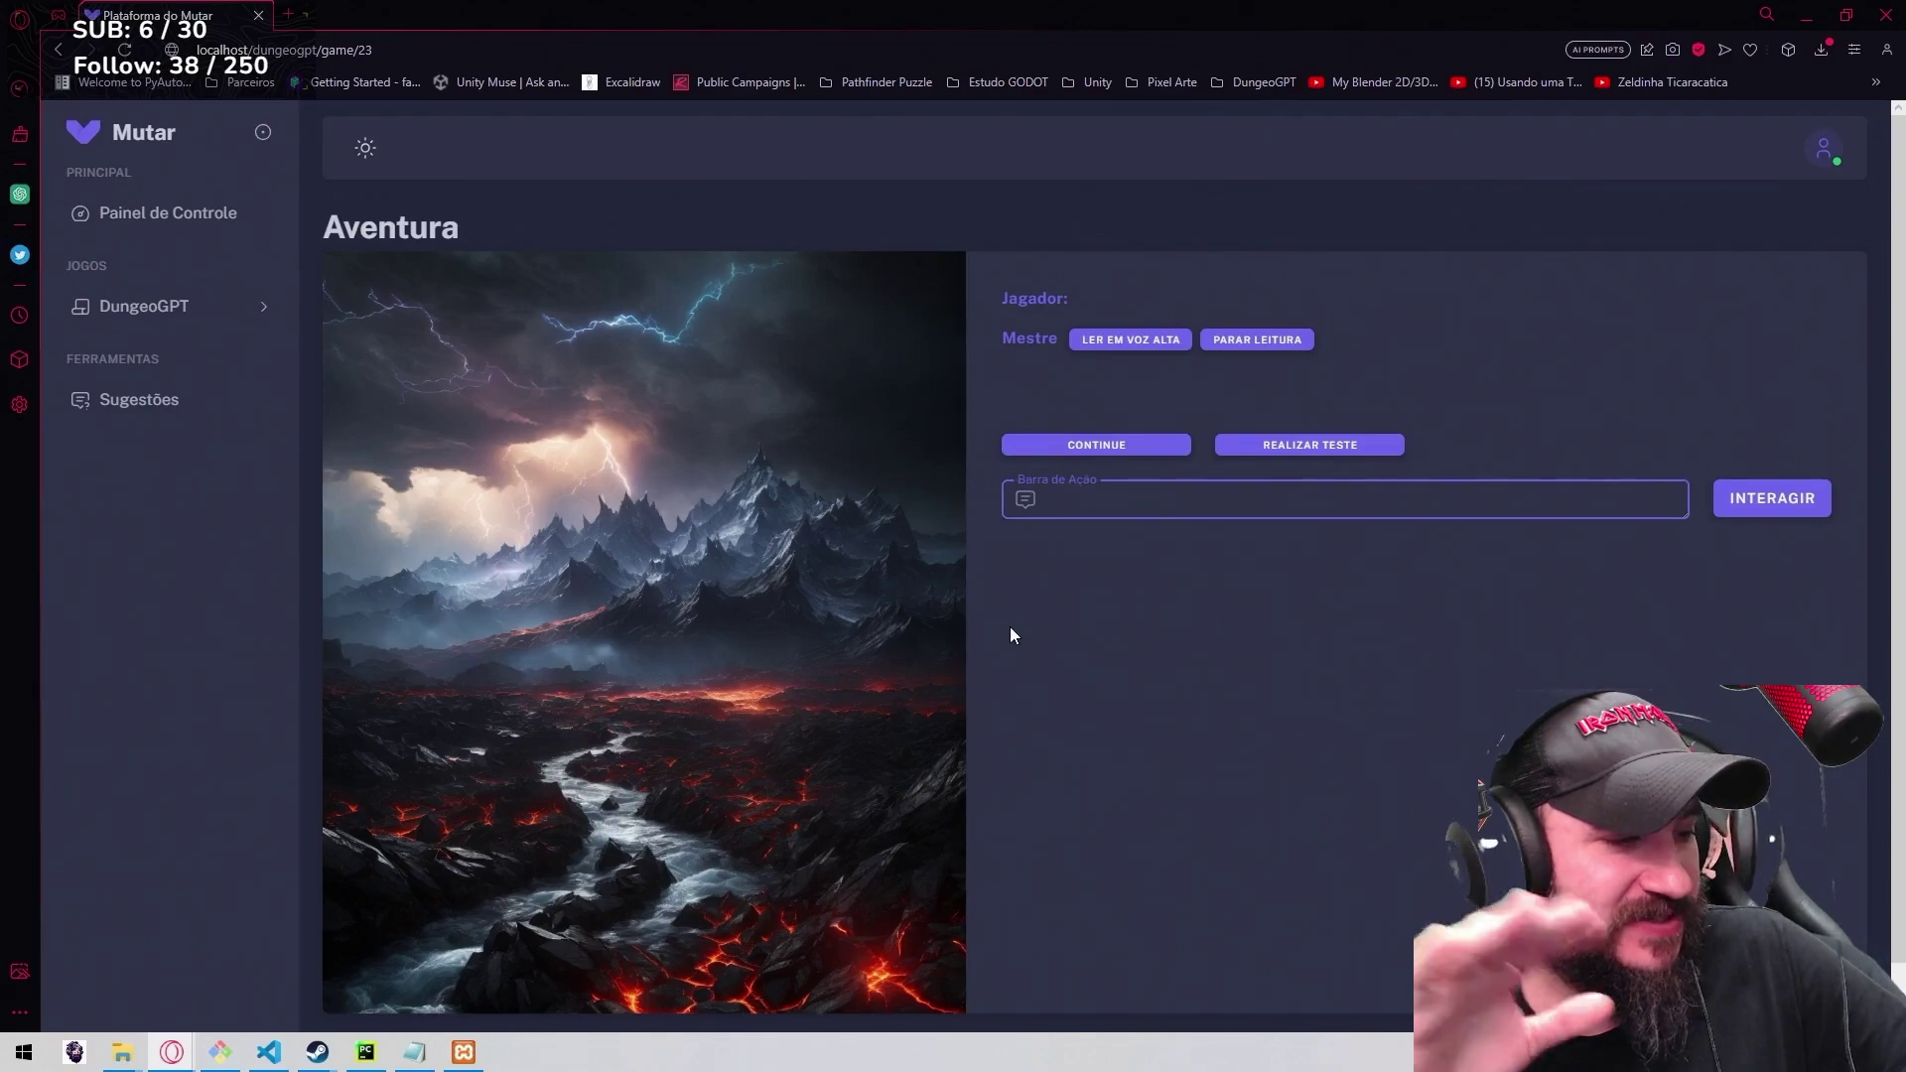
mouse_move(173, 1052)
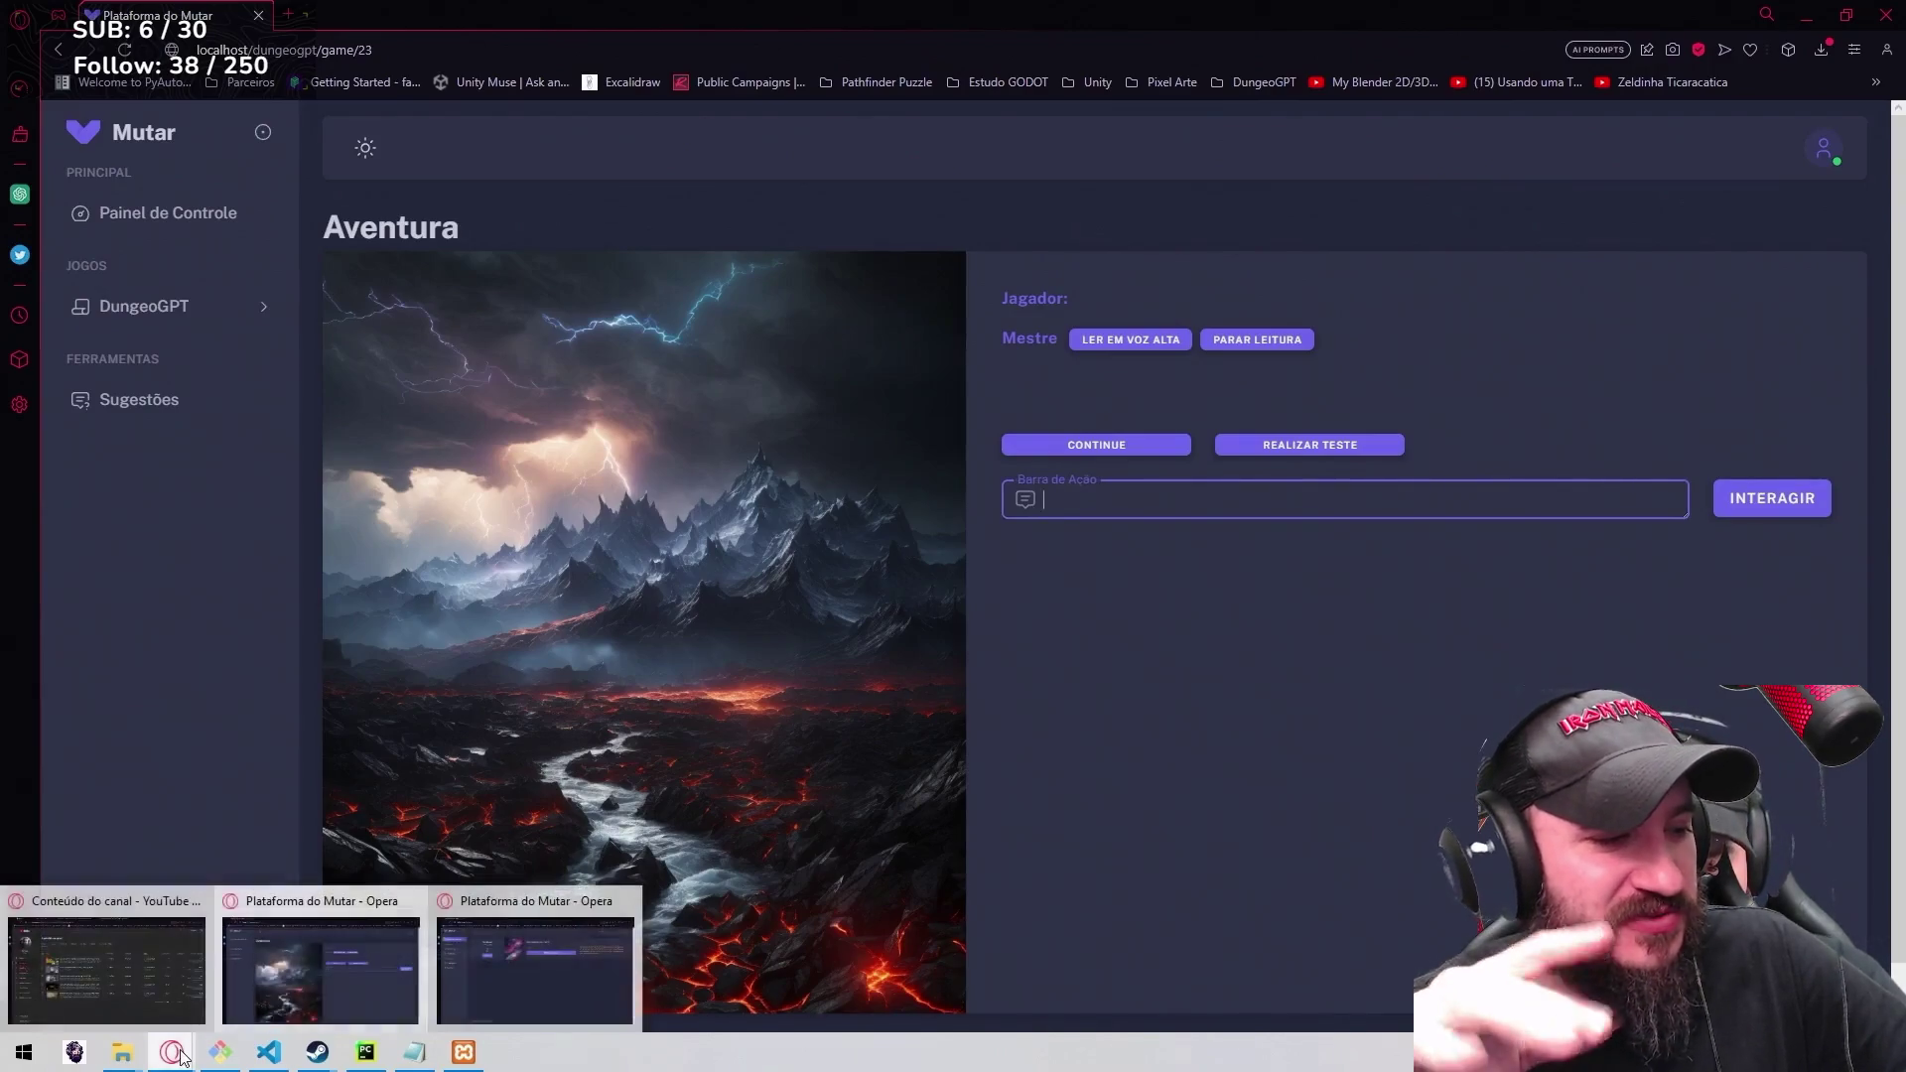
click(219, 1056)
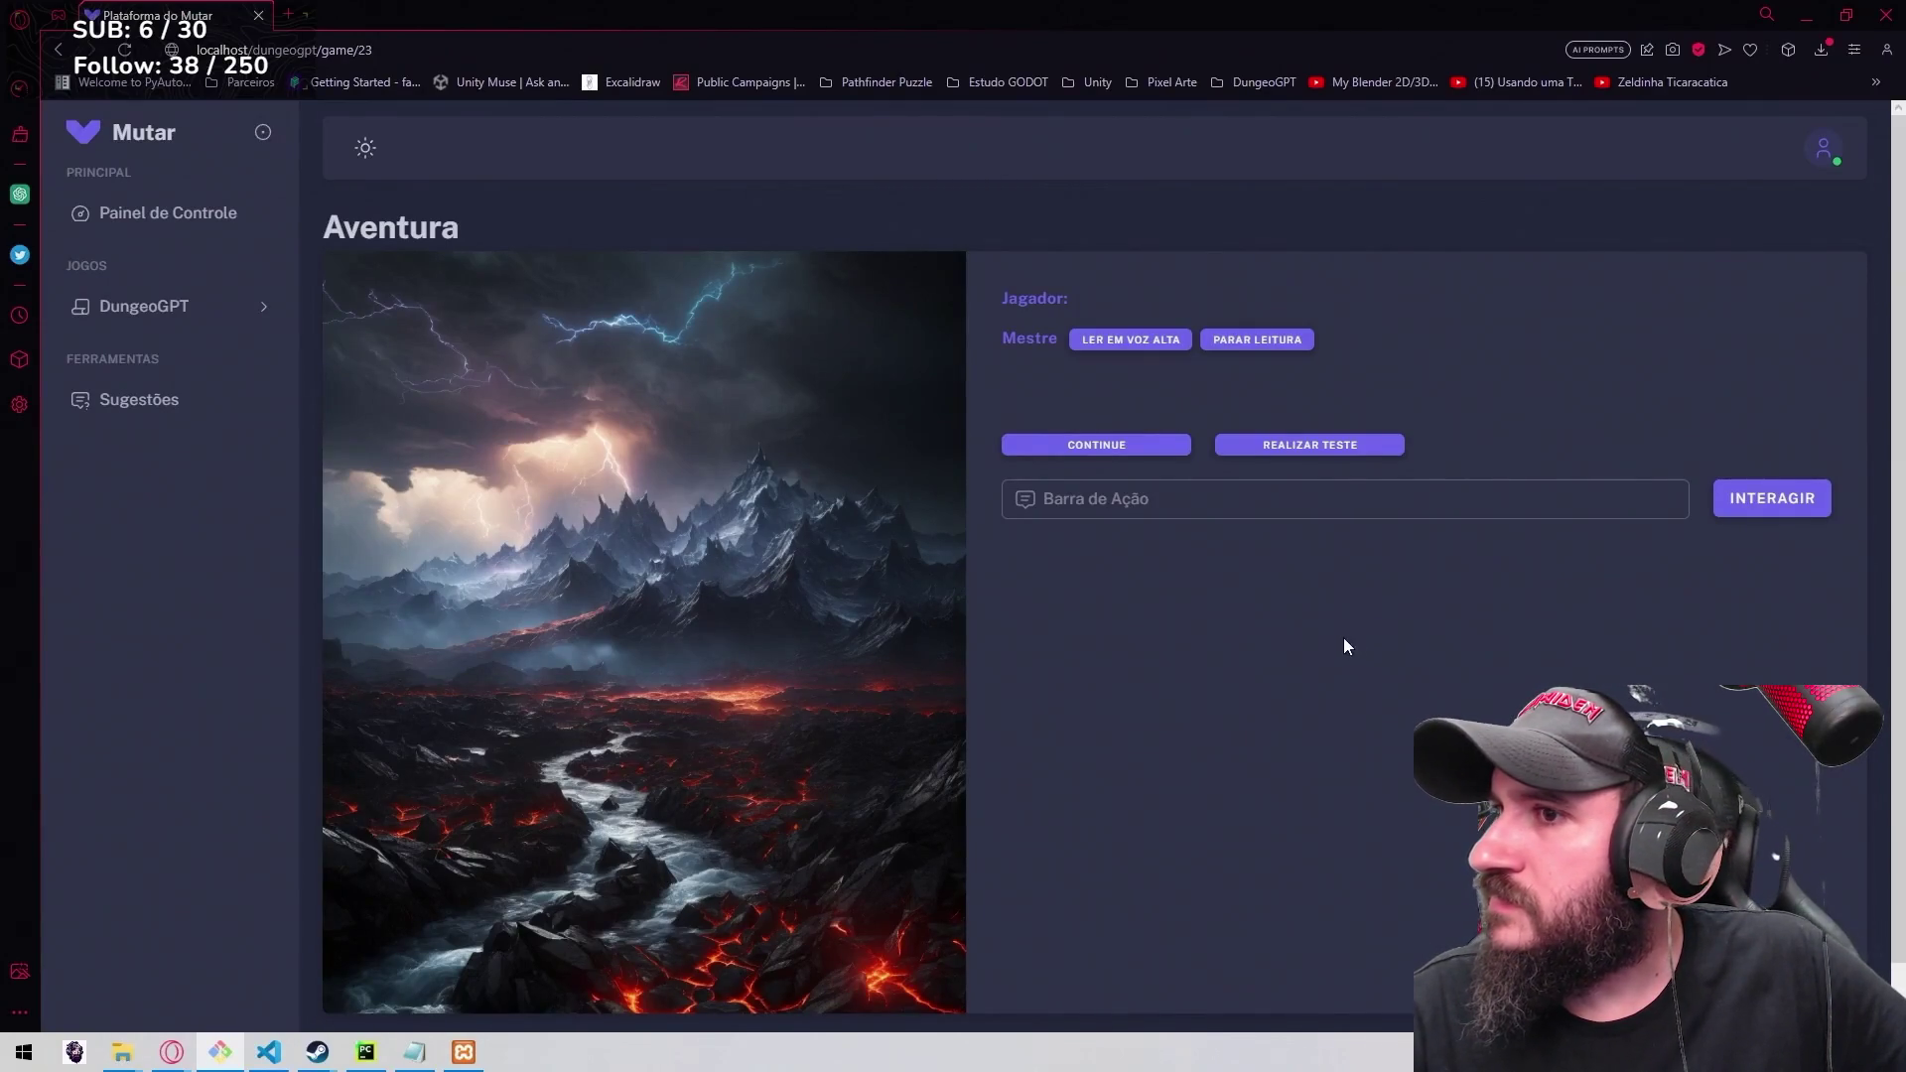
click(1179, 496)
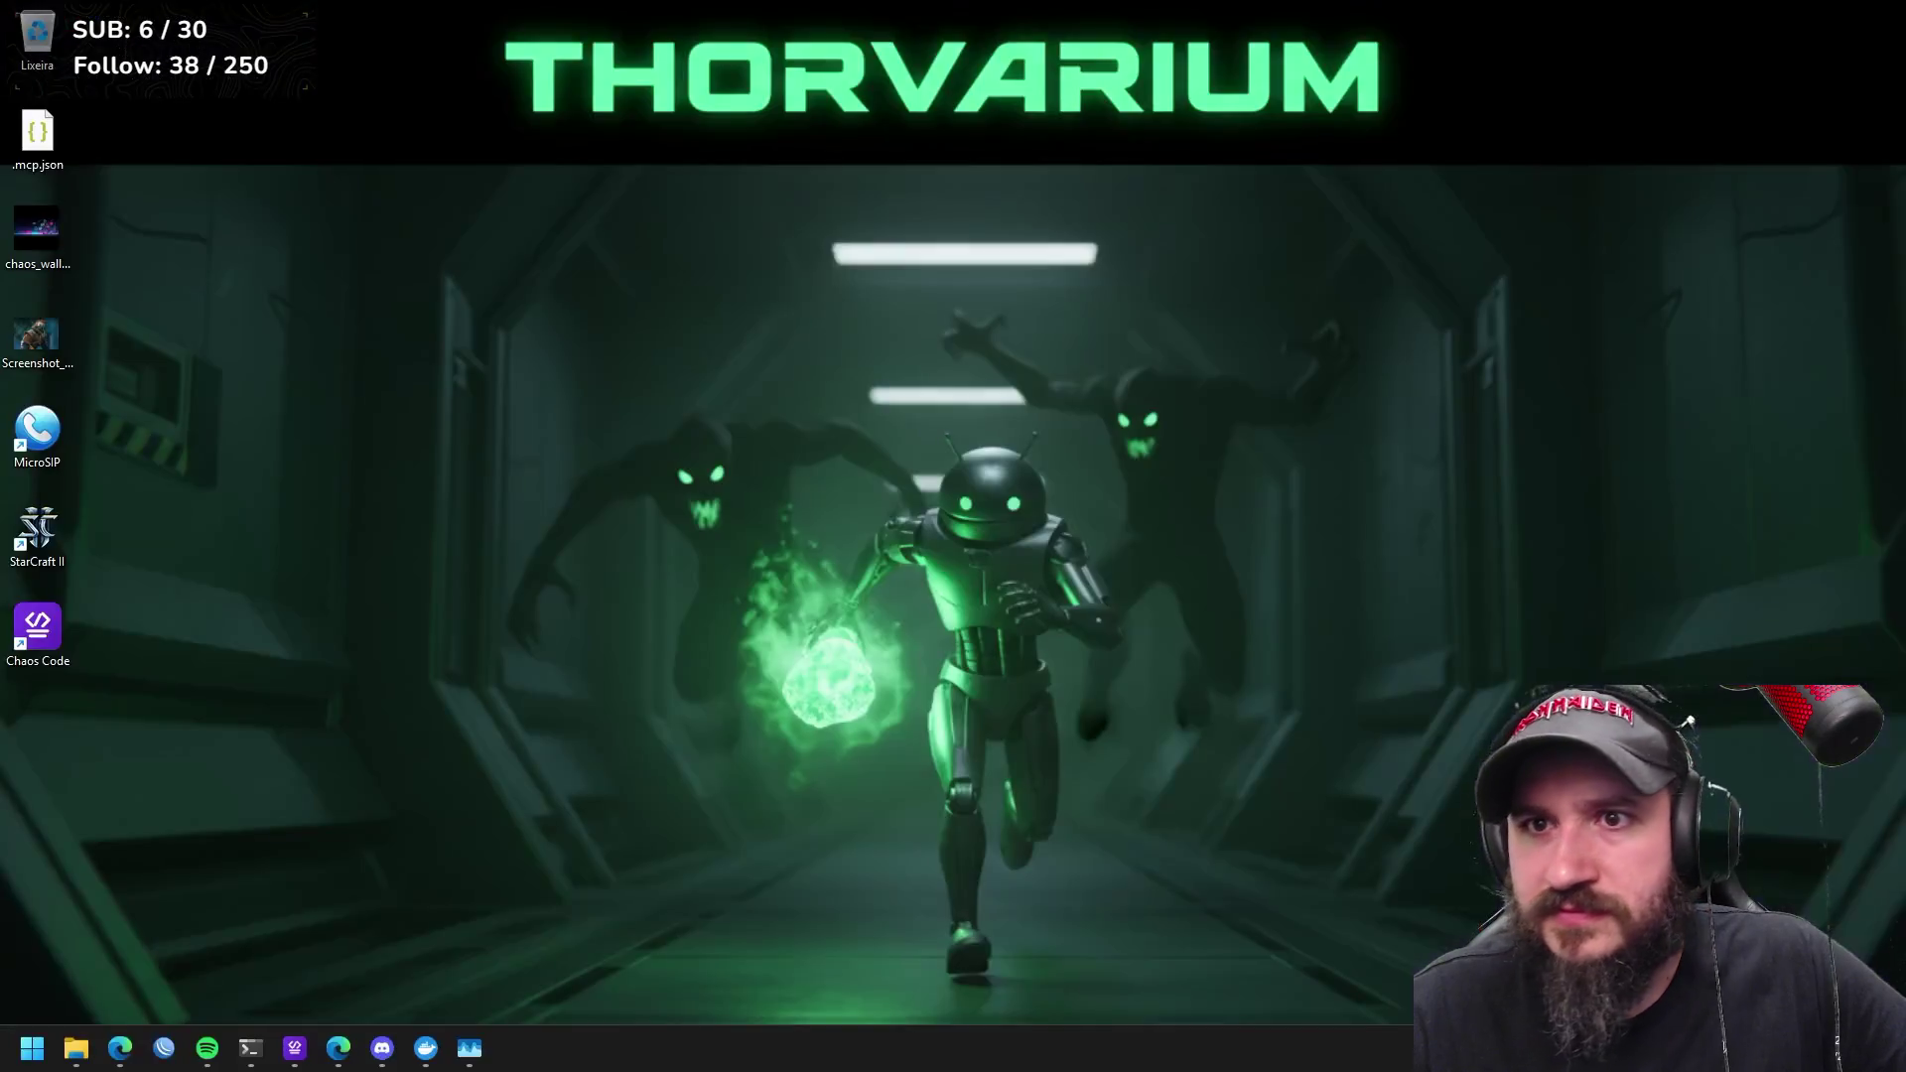
text(inicie a aventura)
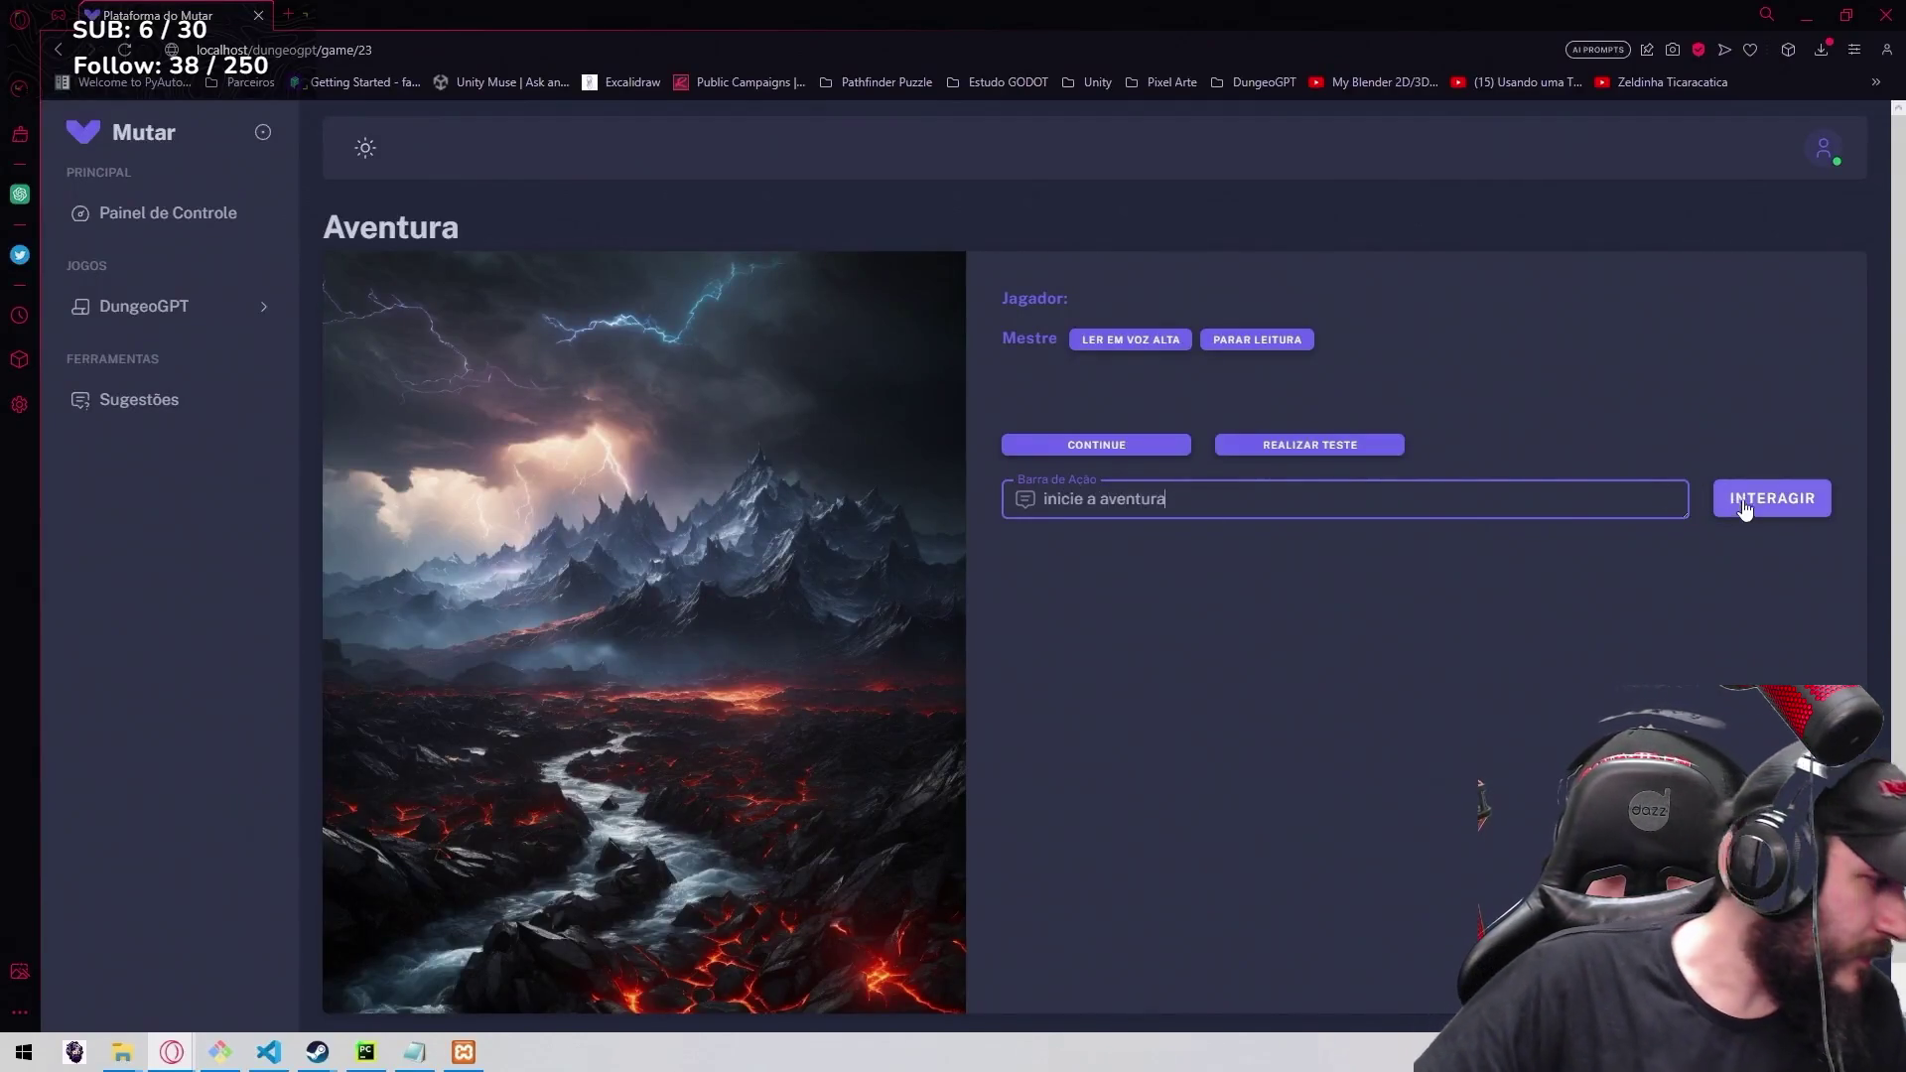
click(1764, 500)
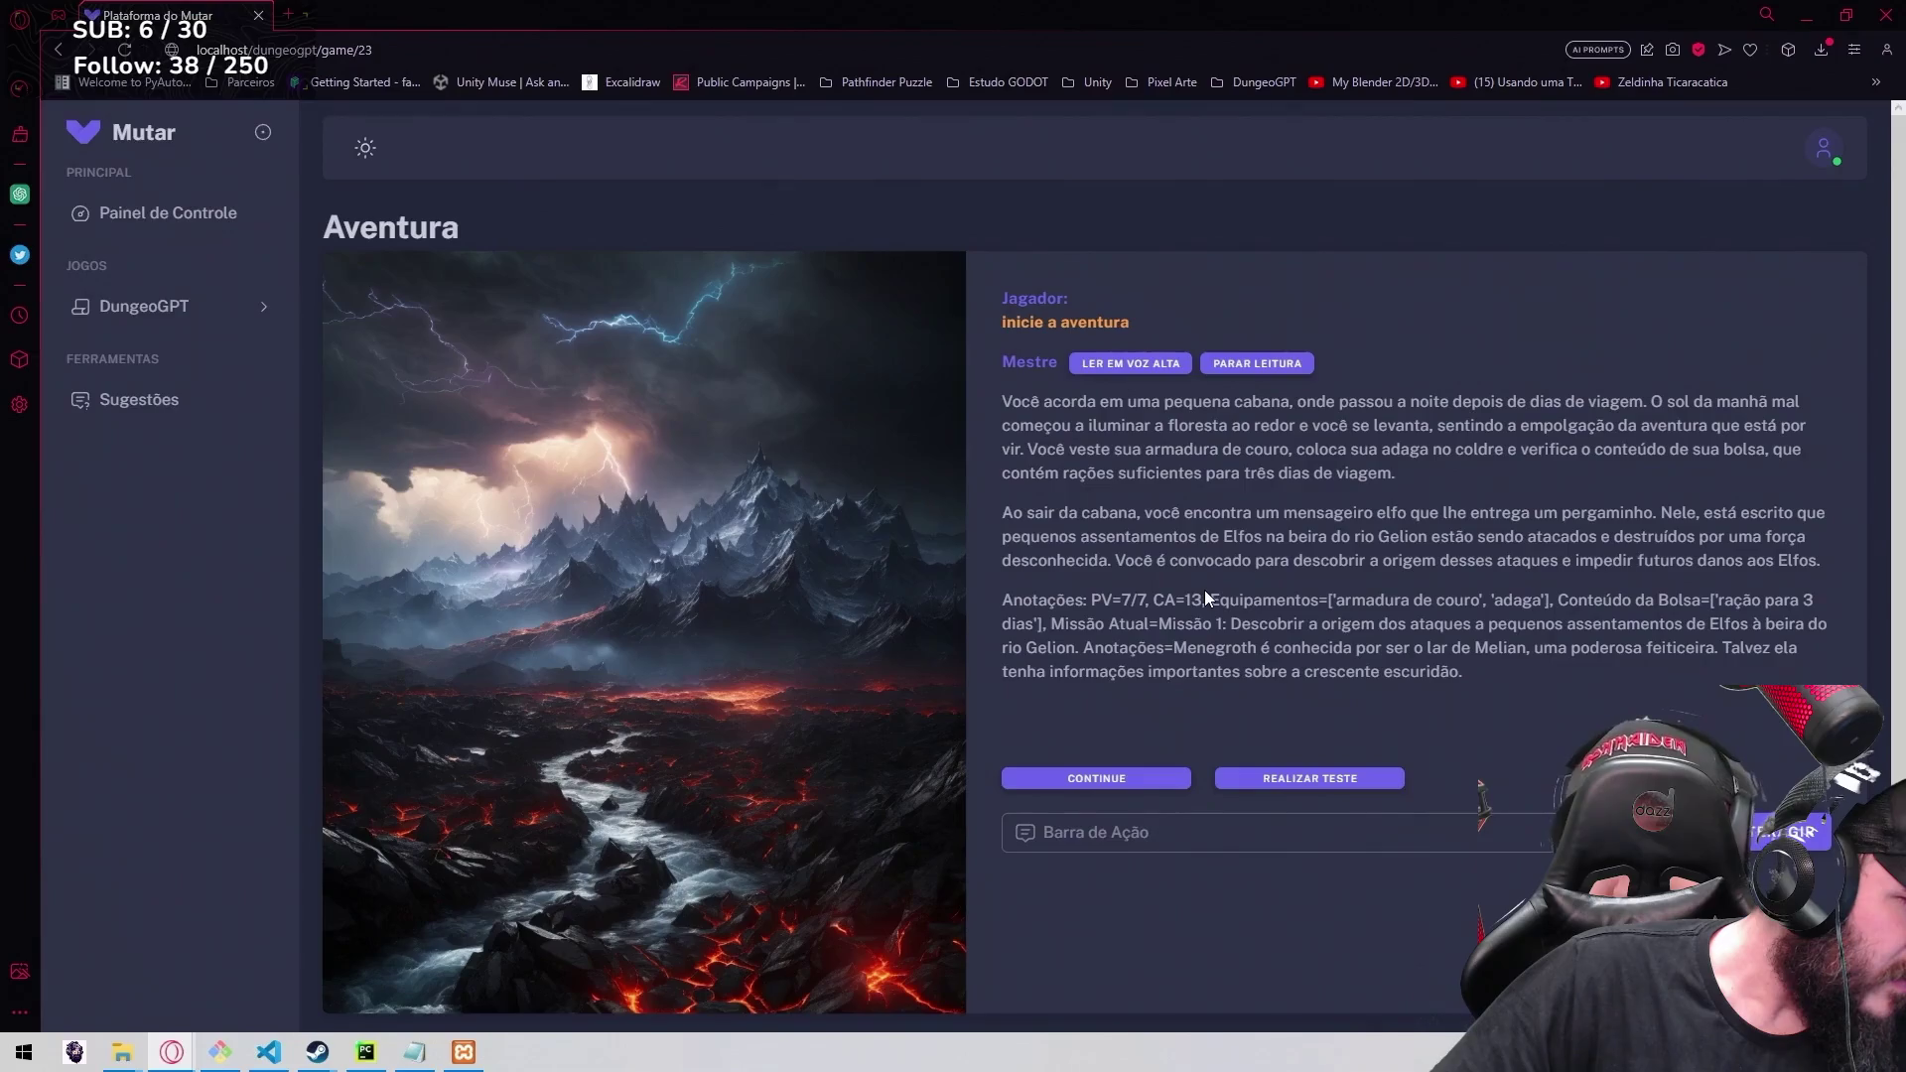
Have the Mestre's opening narration read aloud with LER EM VOZ ALTA.
click(1132, 372)
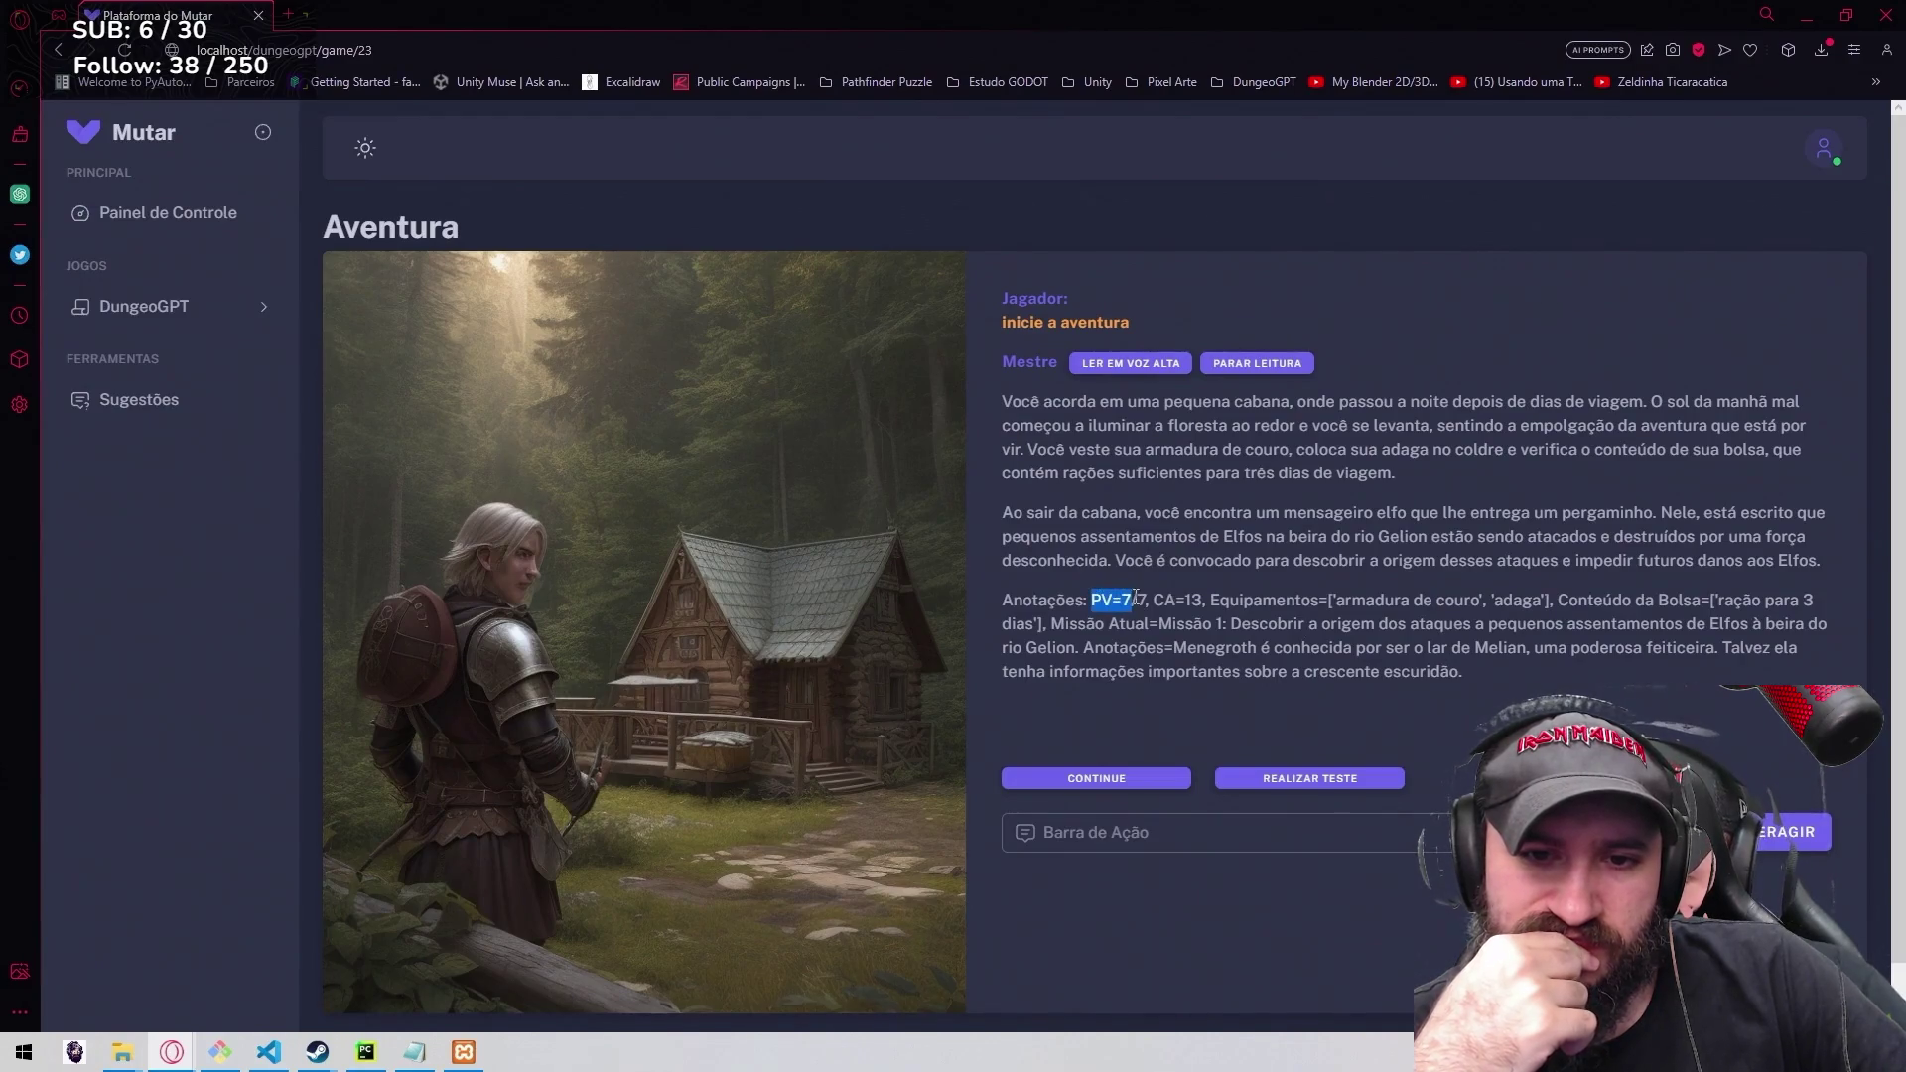
click(1154, 601)
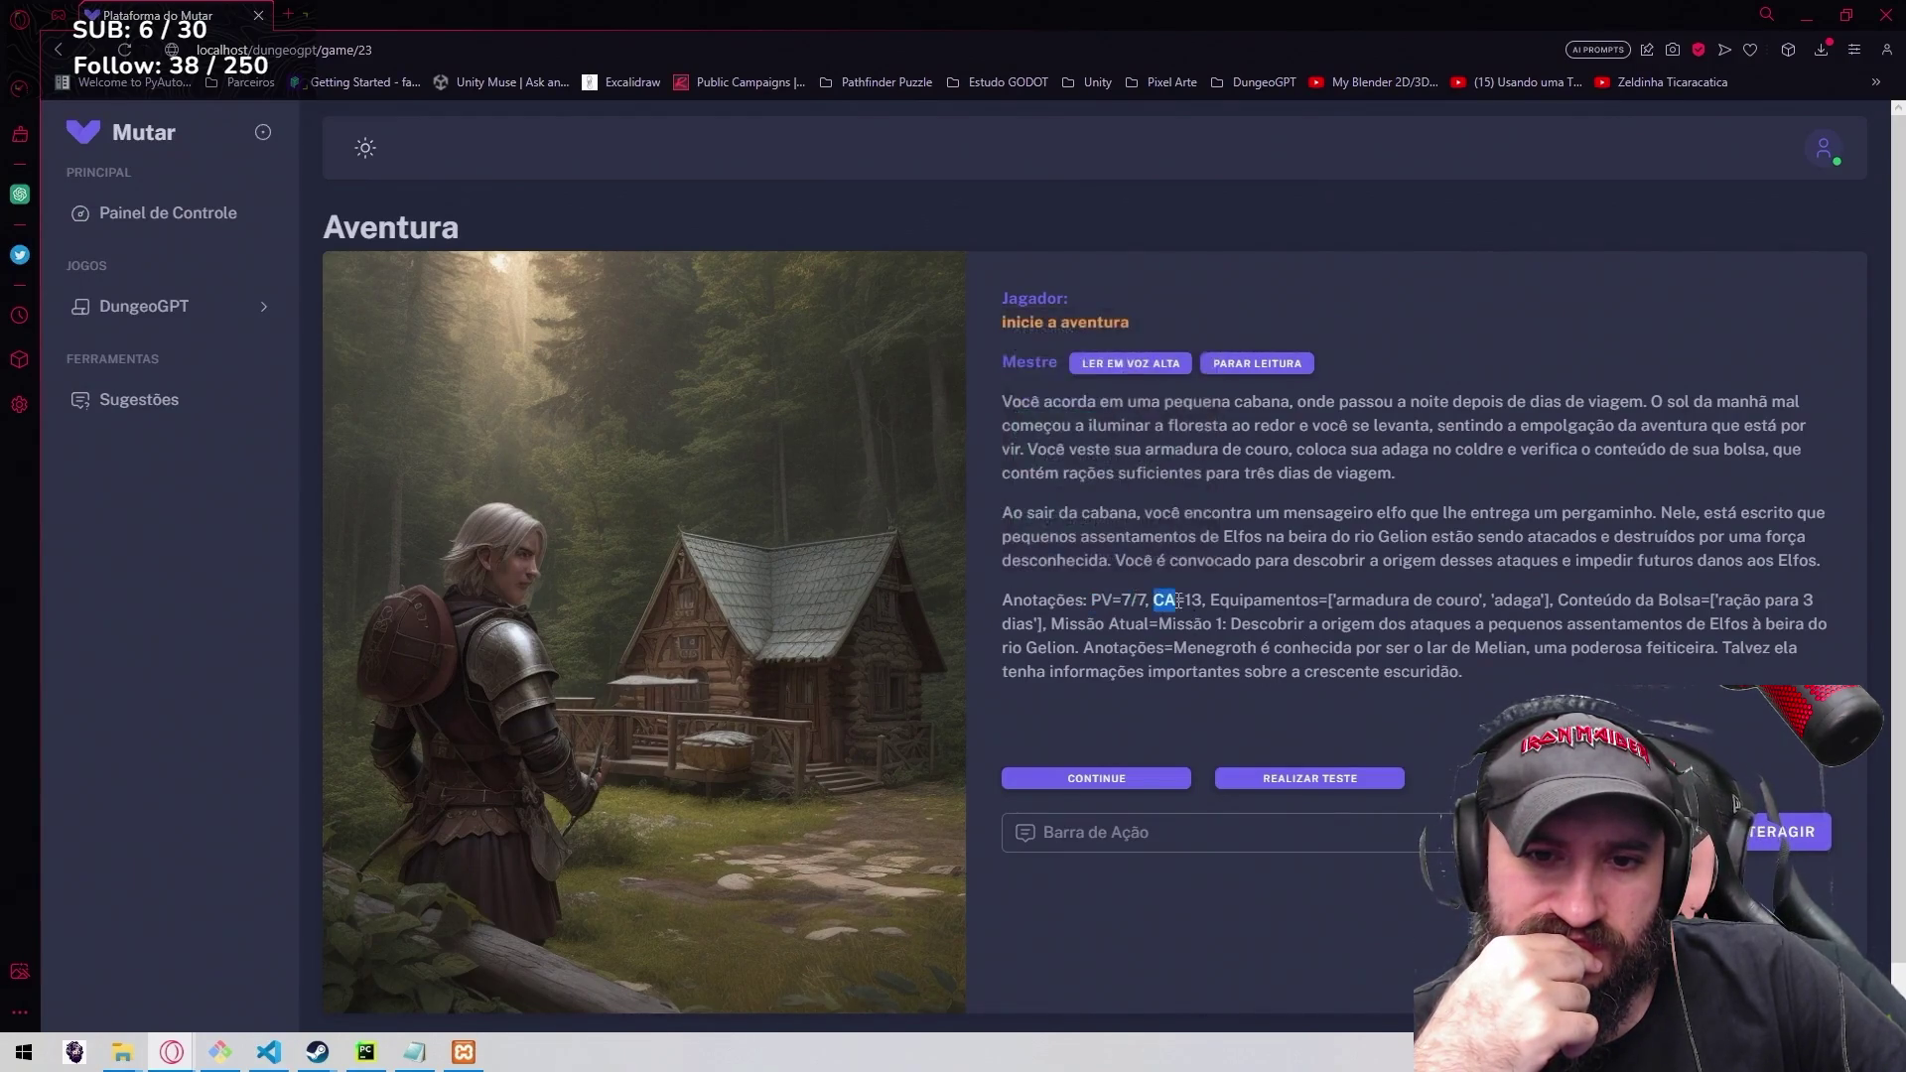
click(1201, 599)
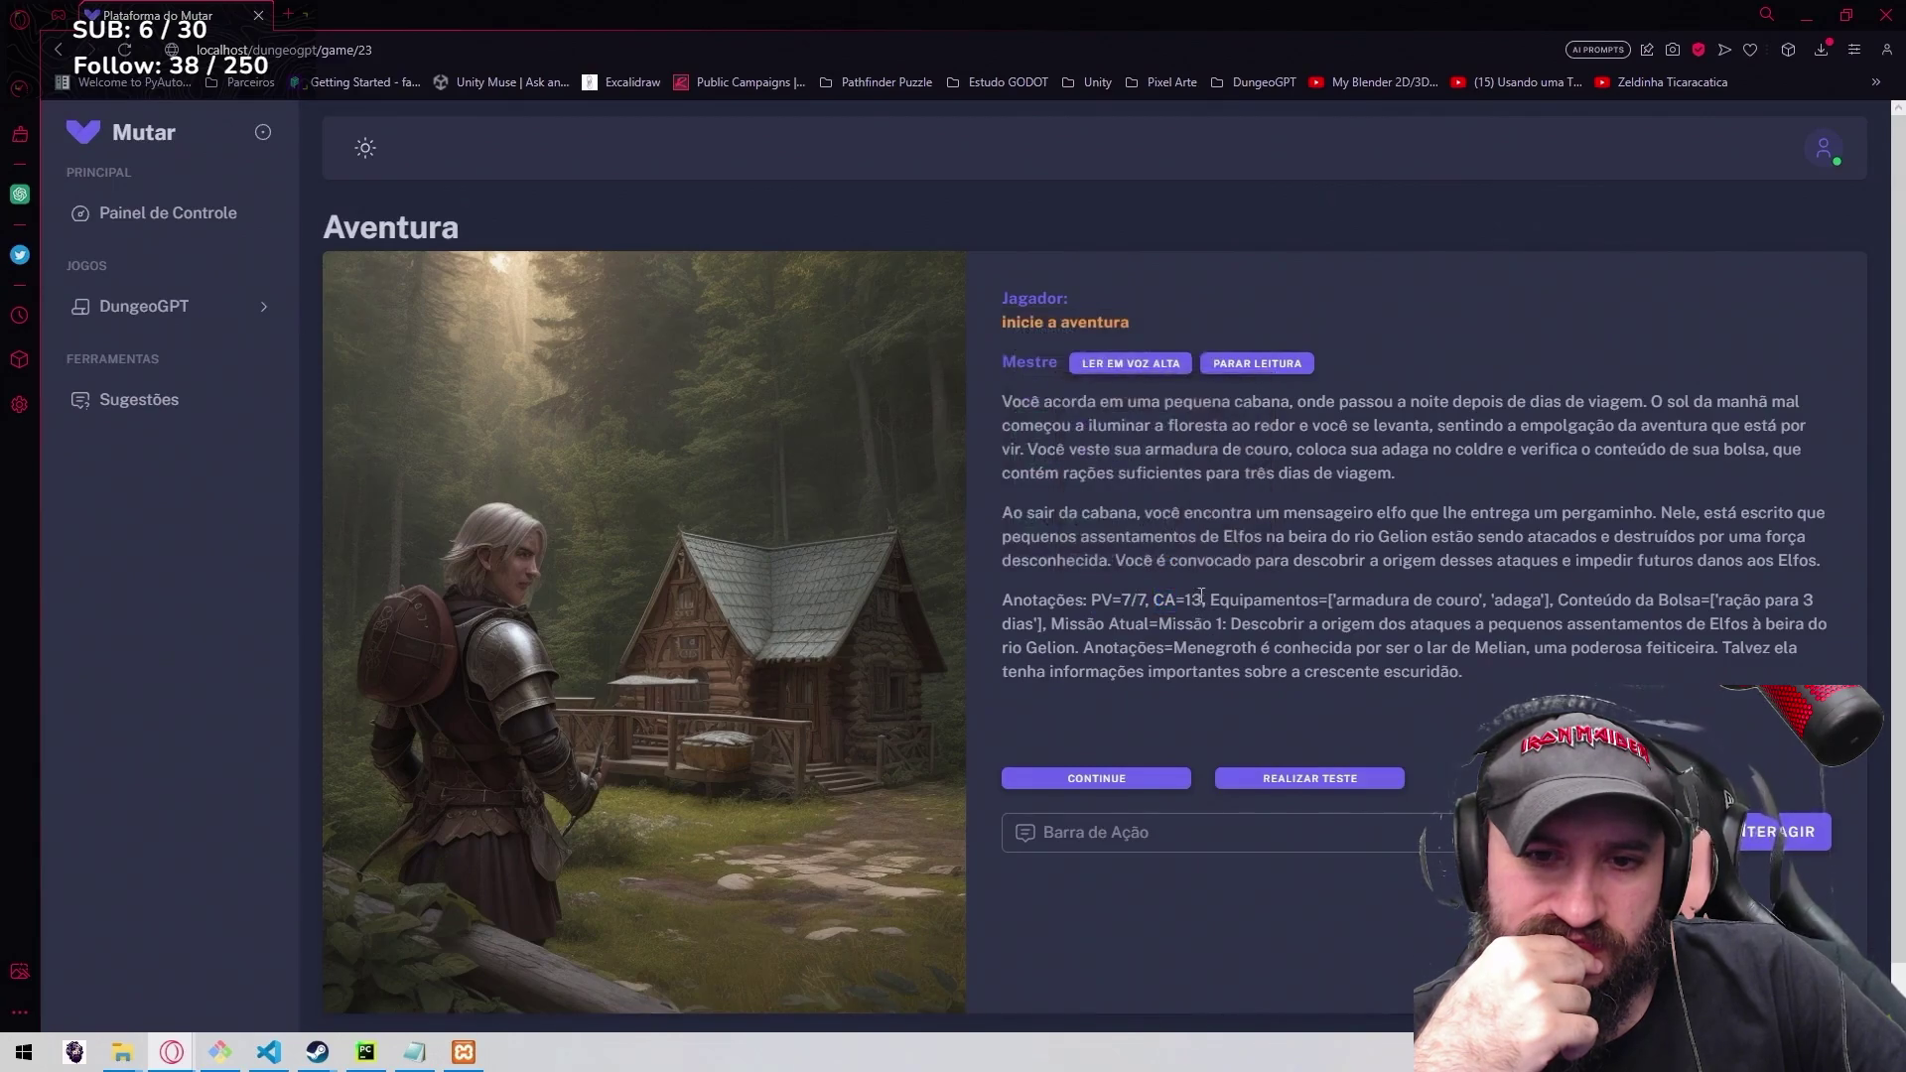
click(1264, 649)
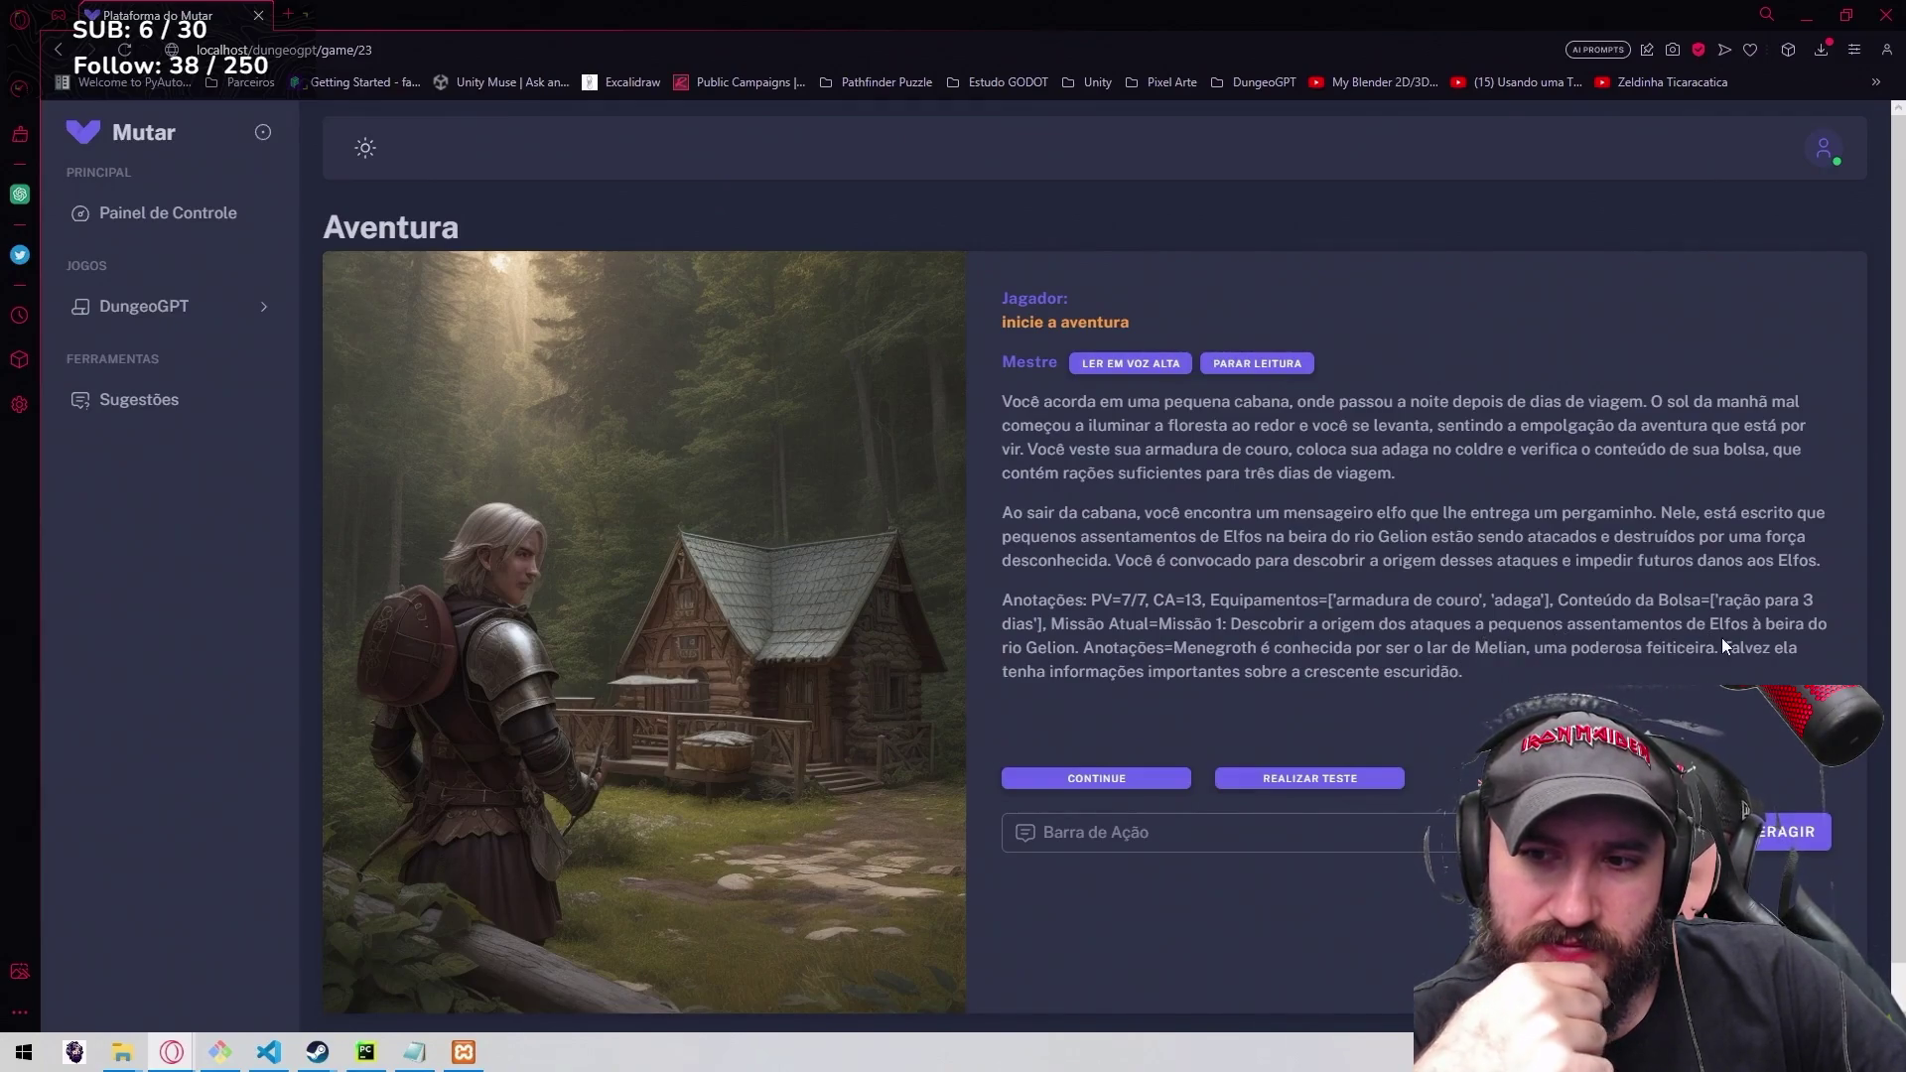
click(1330, 822)
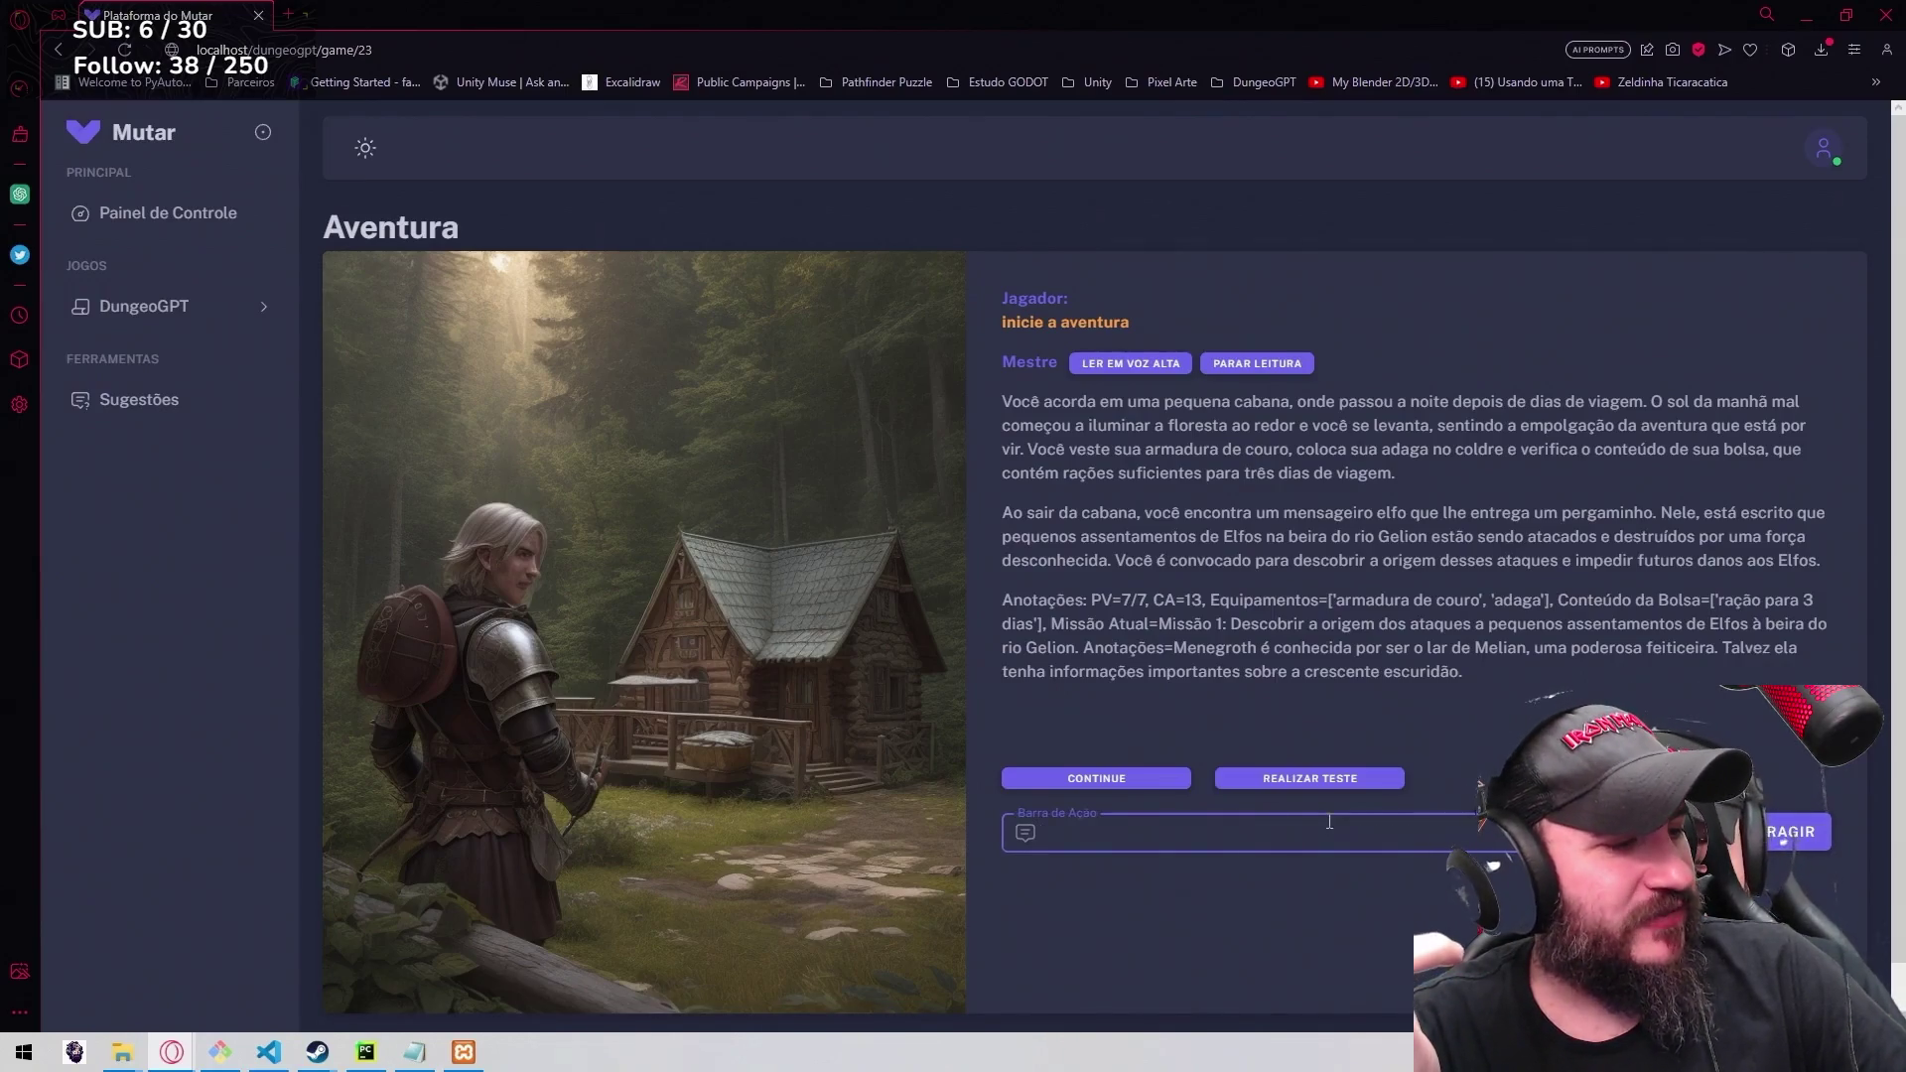
text(Quero sair imediatamente para)
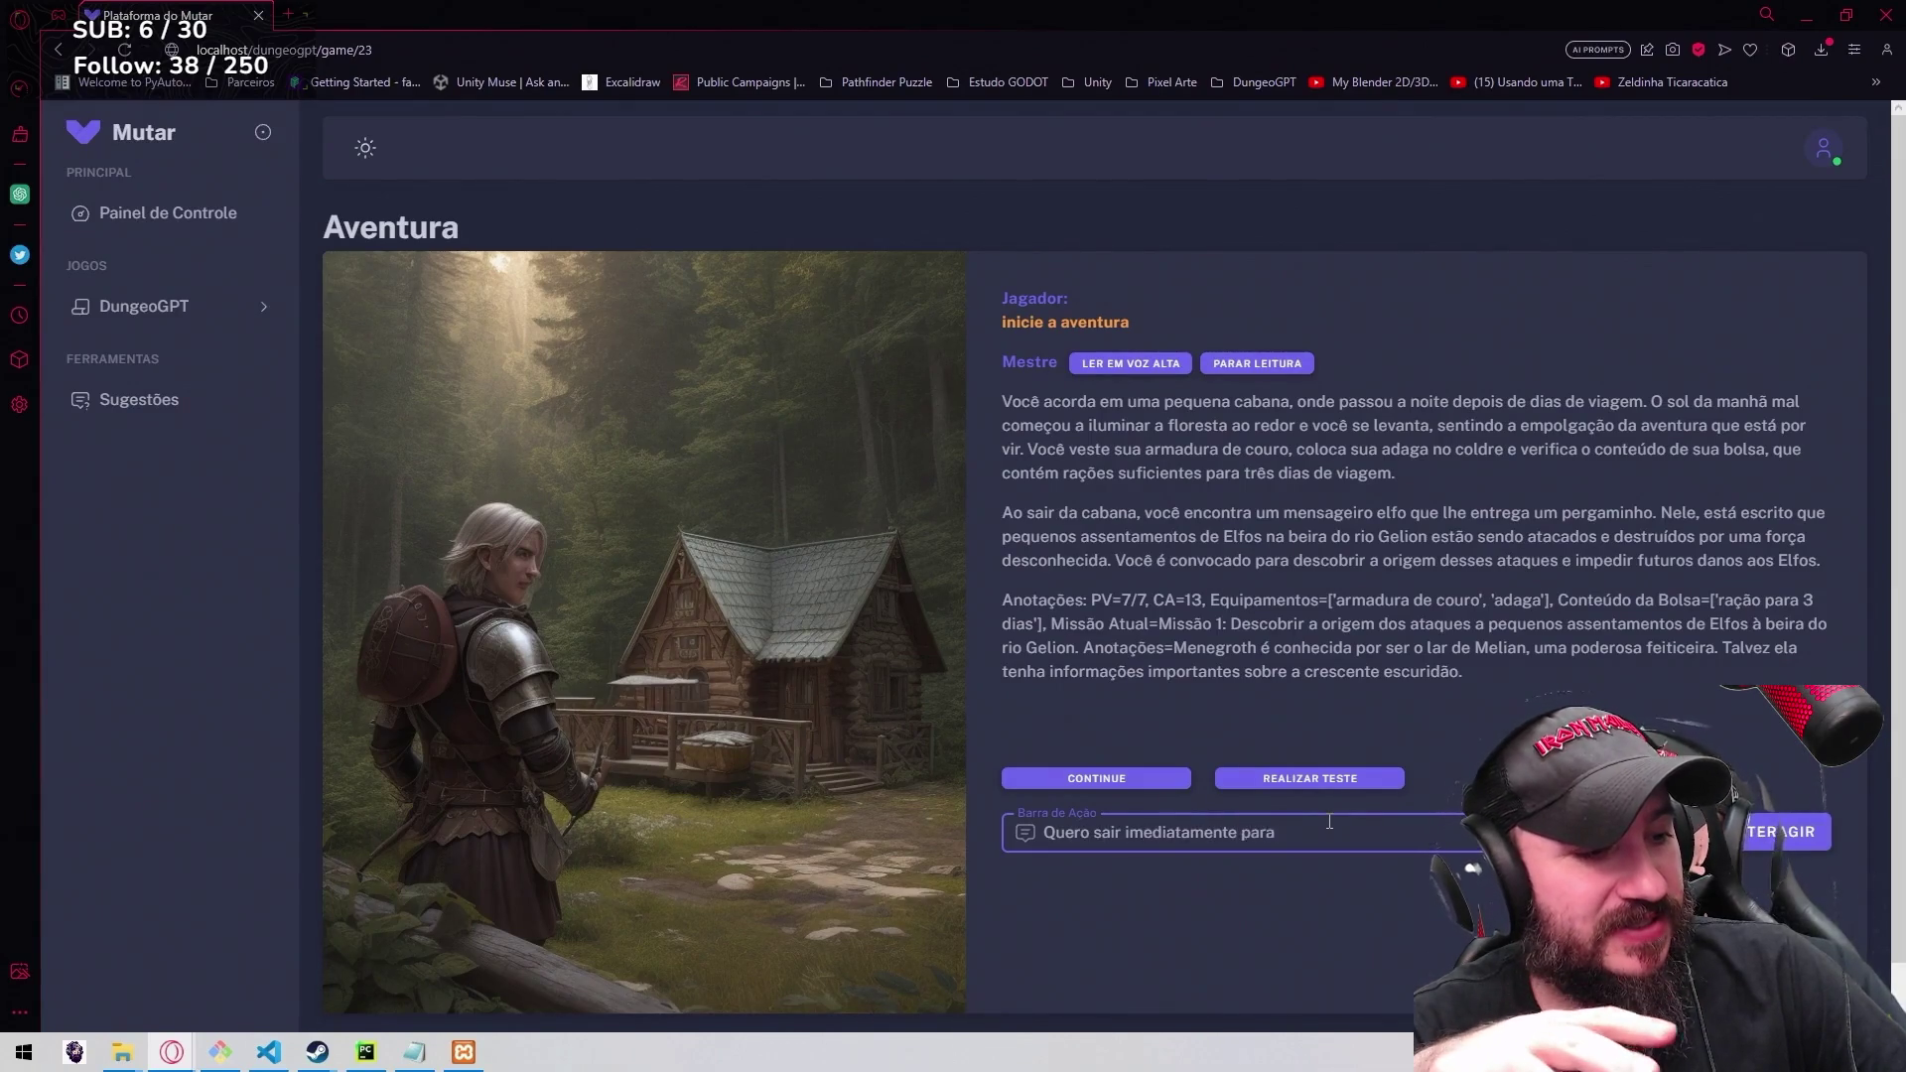
Correct the elf-settlements action text and submit it with INTERAGIR.
key(BackSpace)
key(BackSpace)
key(BackSpace)
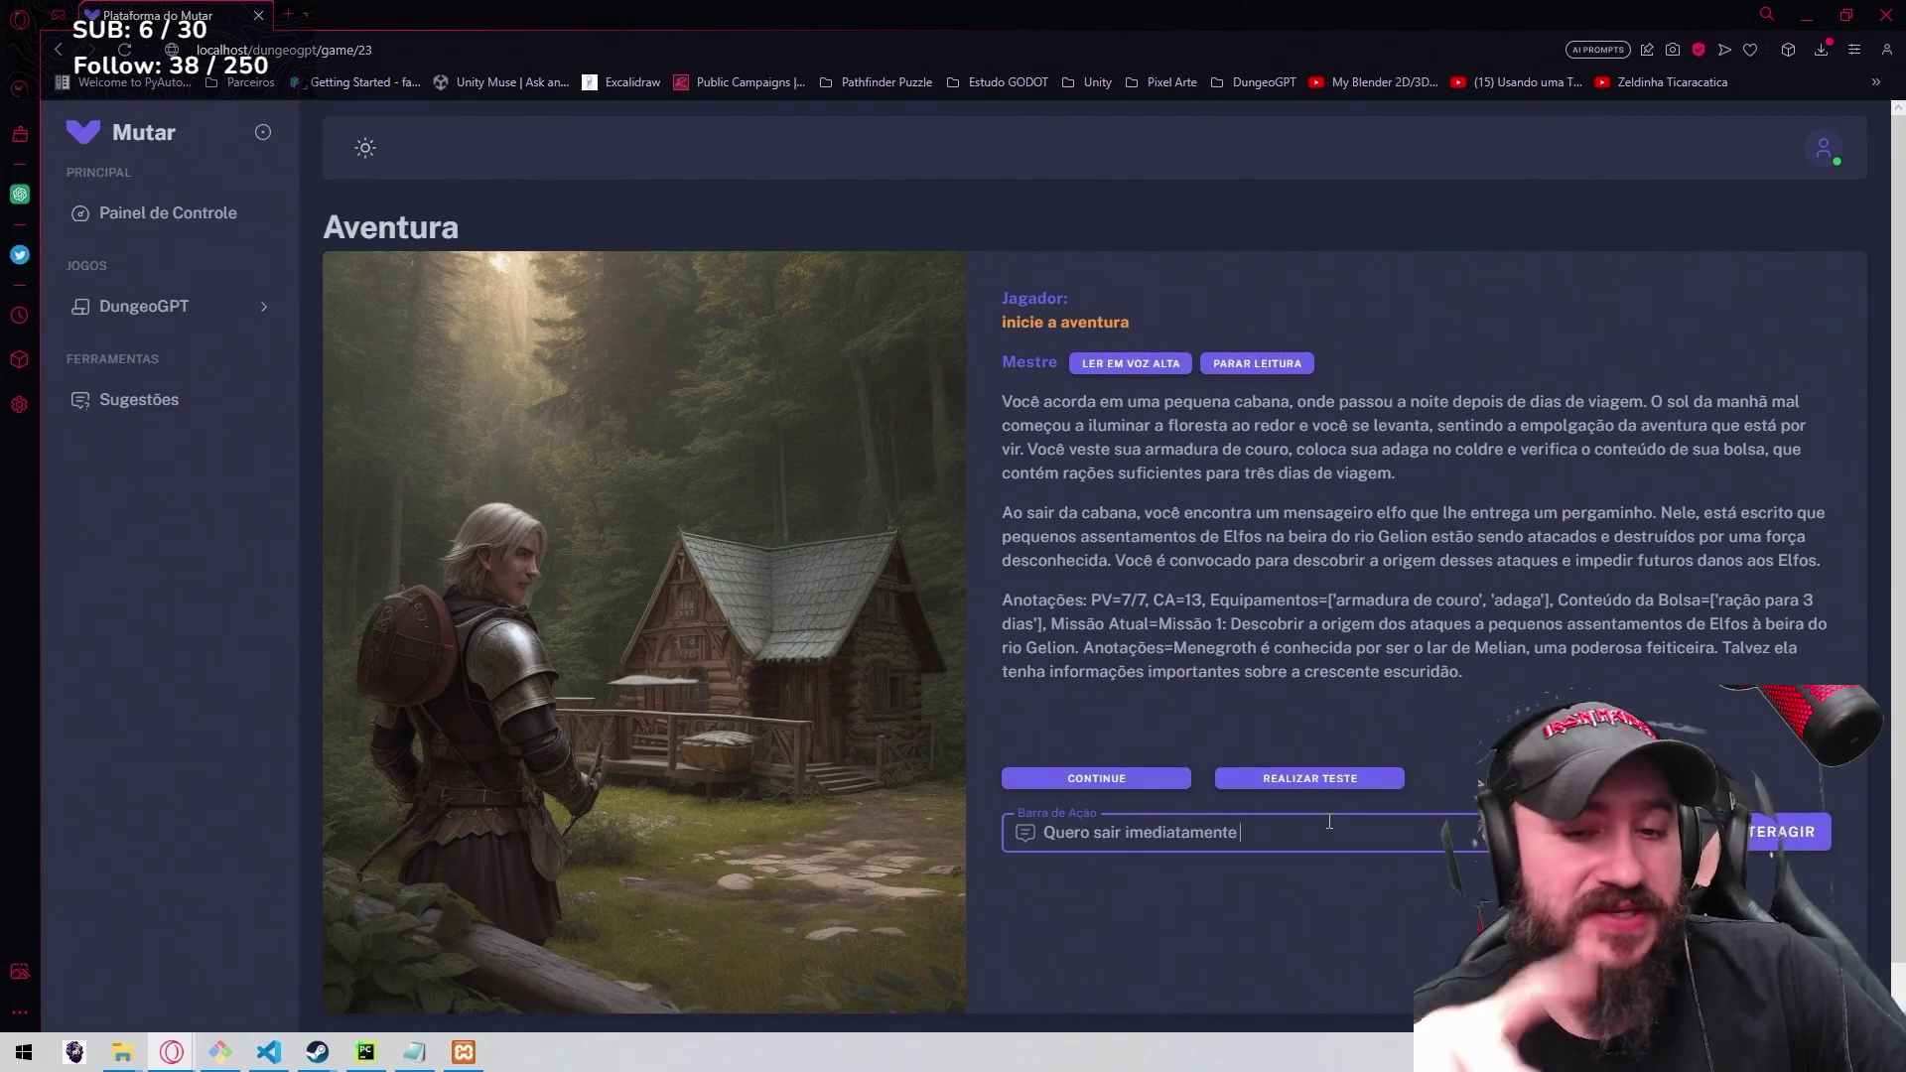
text(em dir)
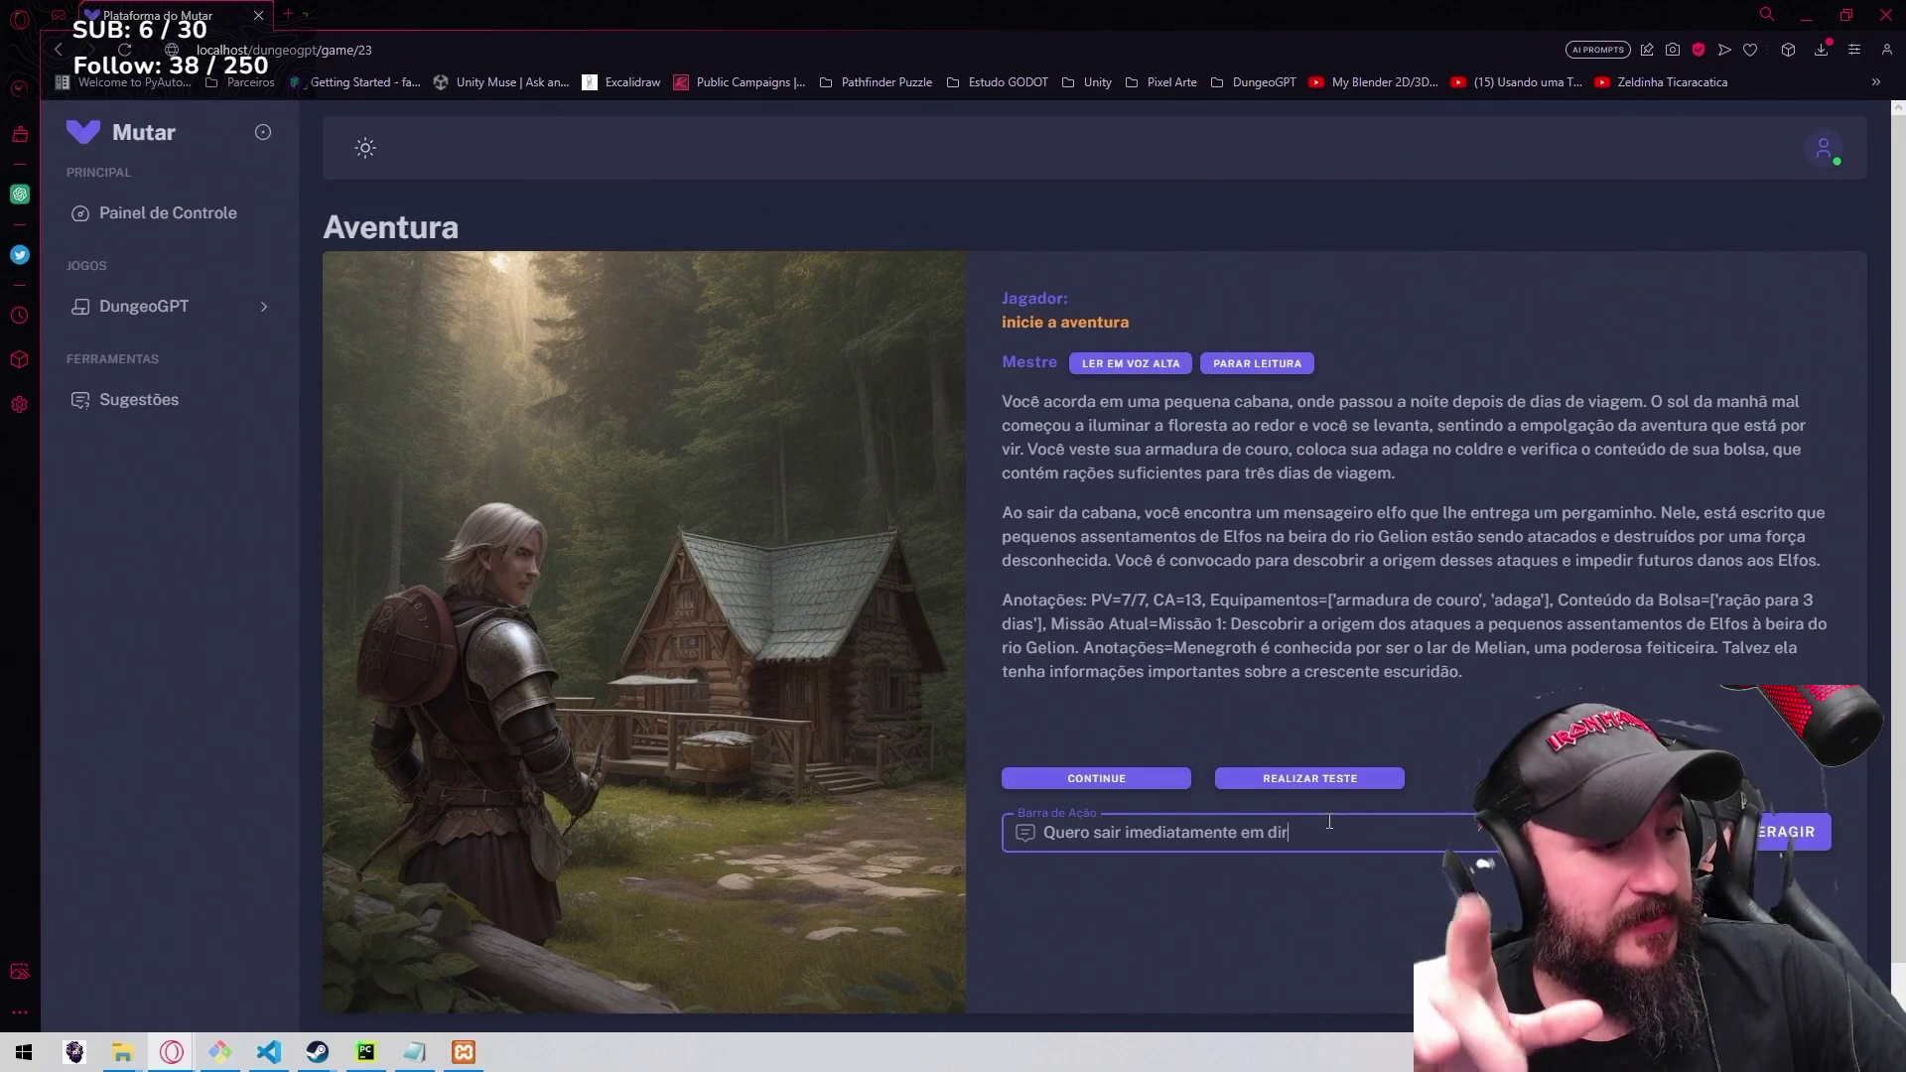
text(c)
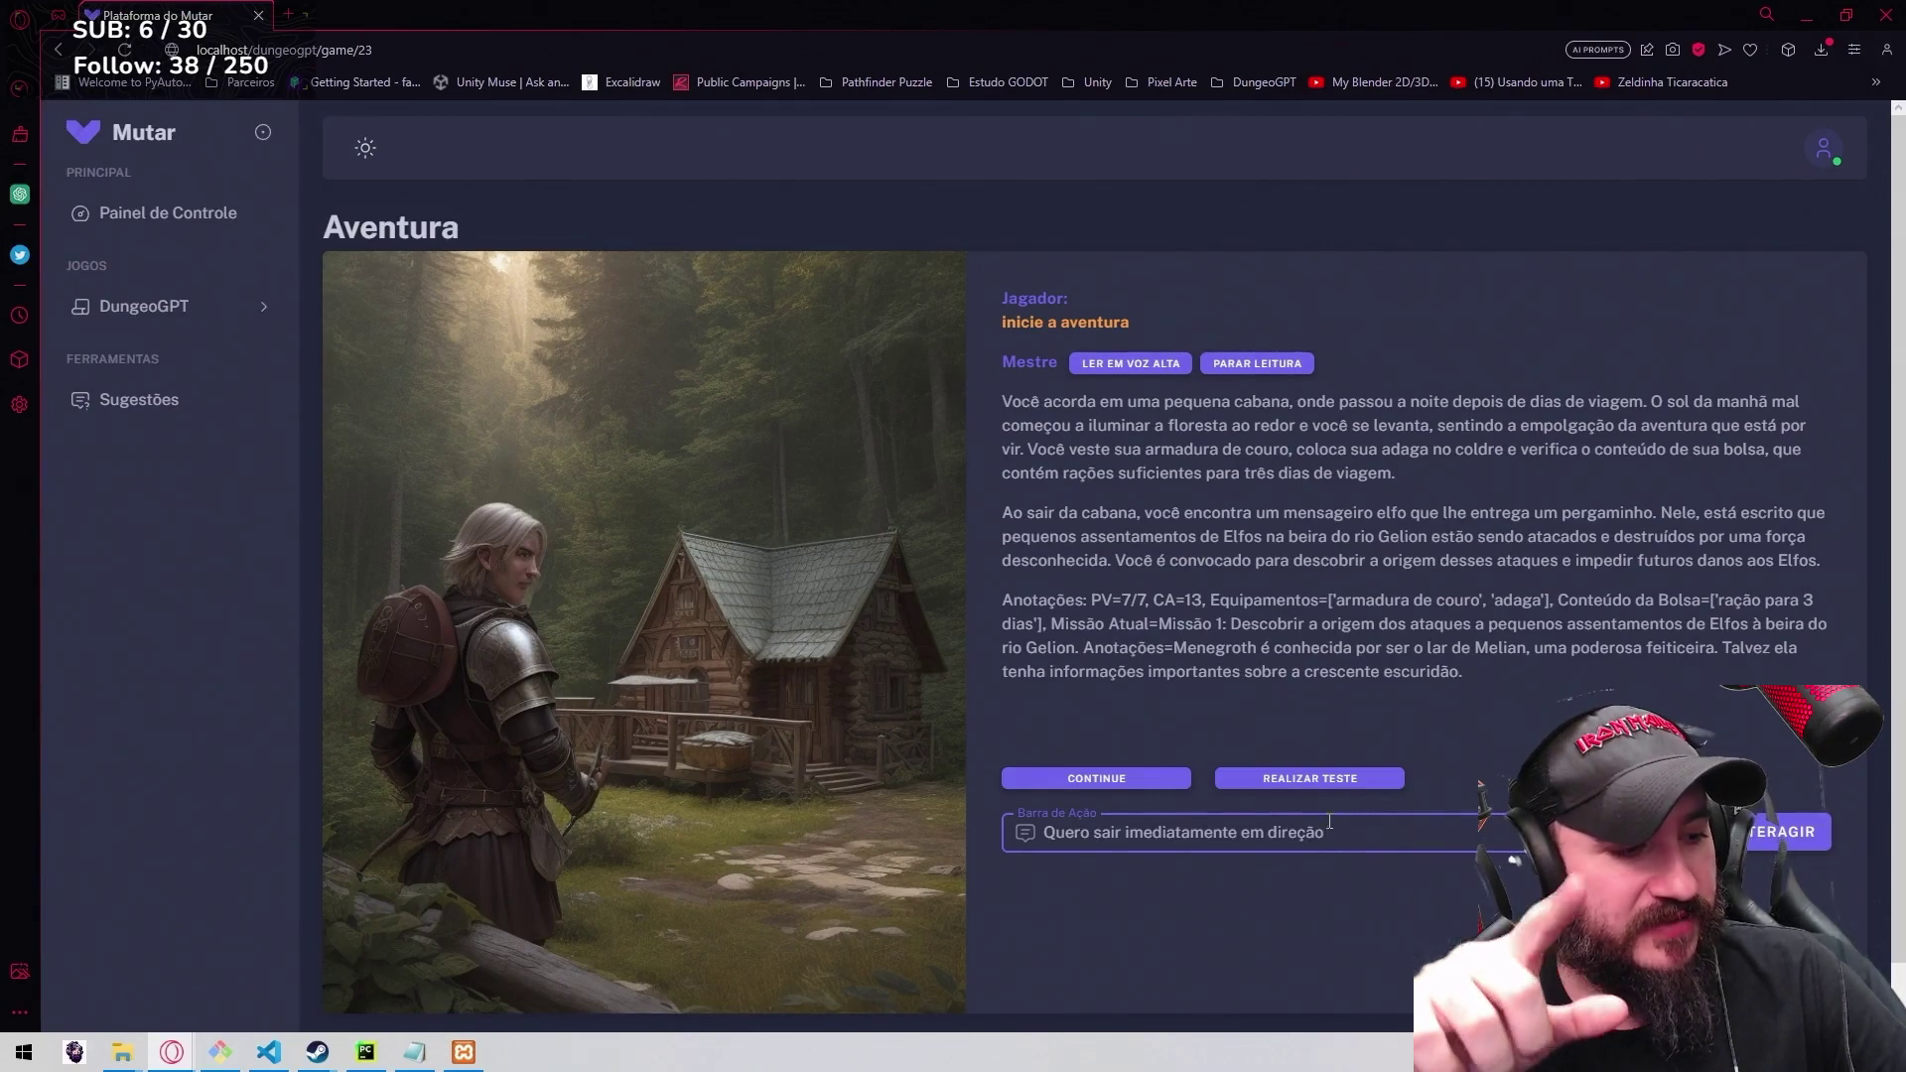
text(os assentamentos)
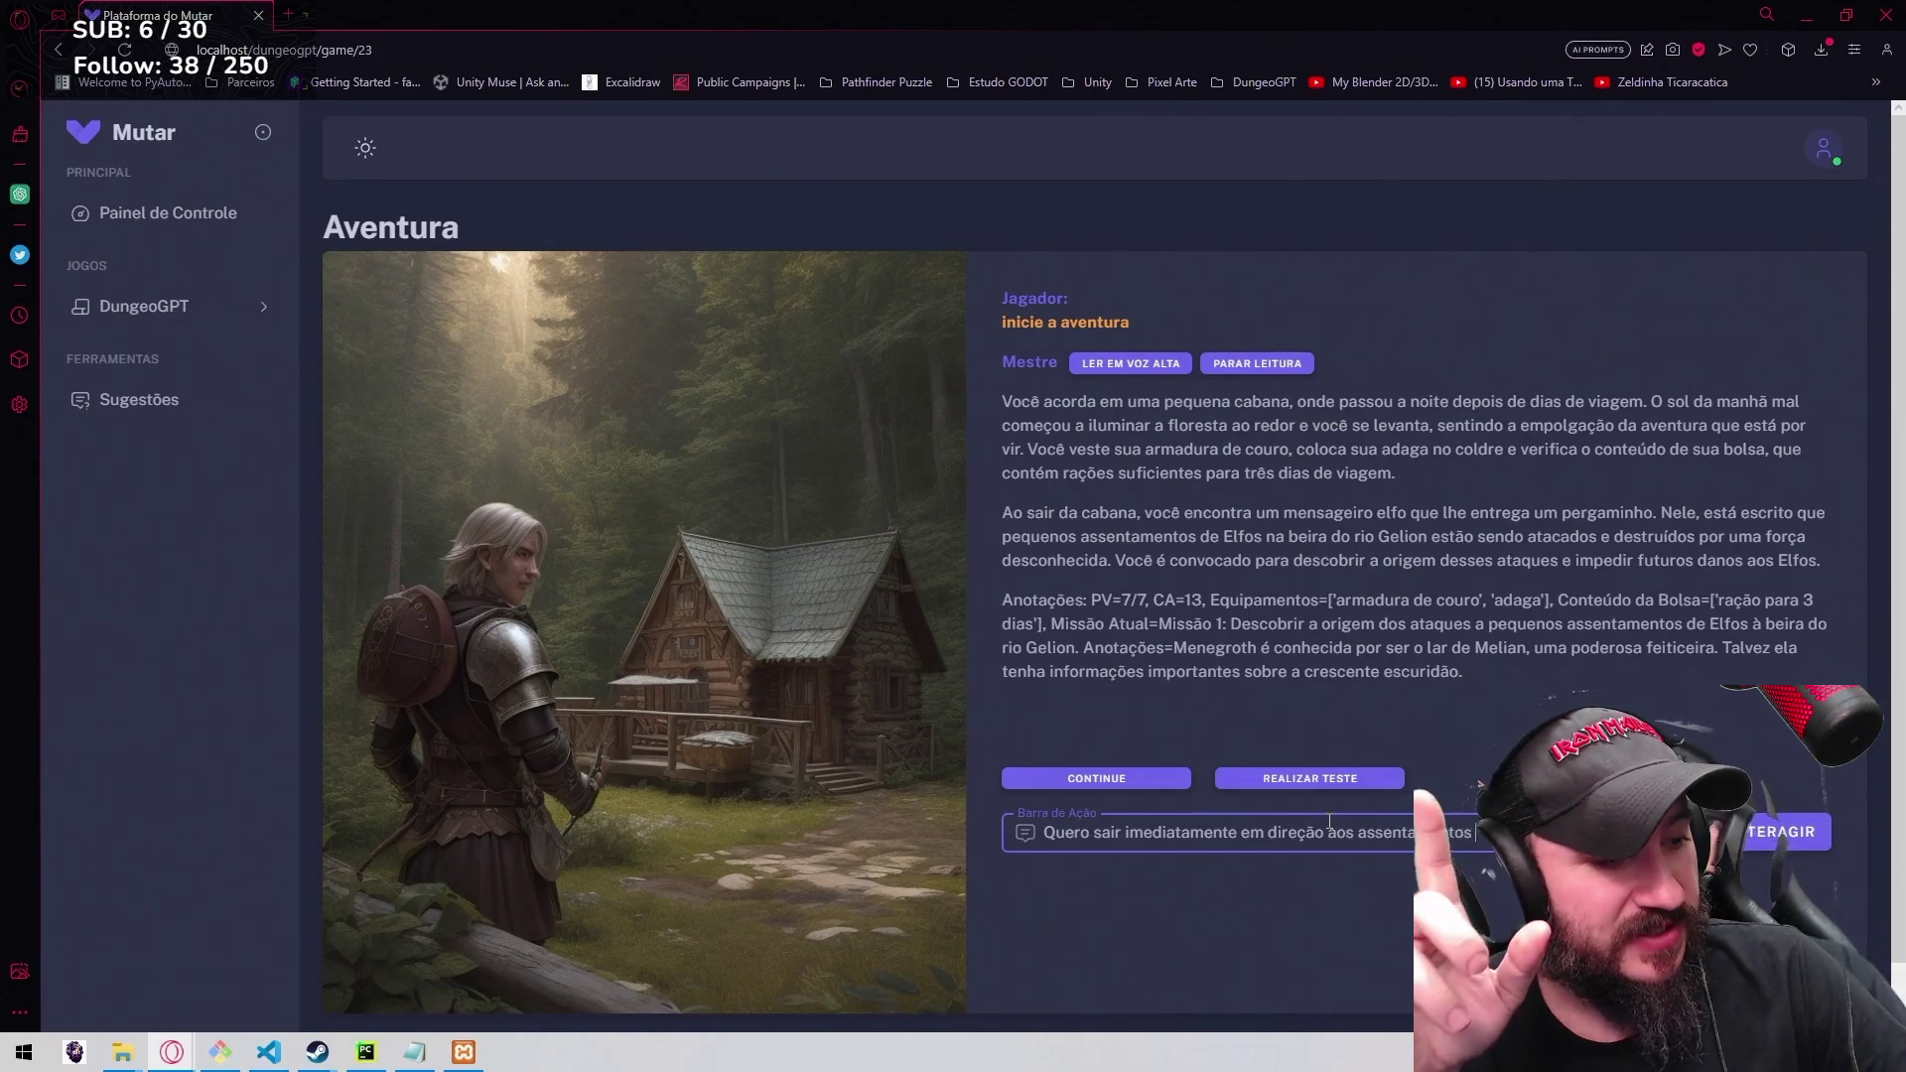
text( el)
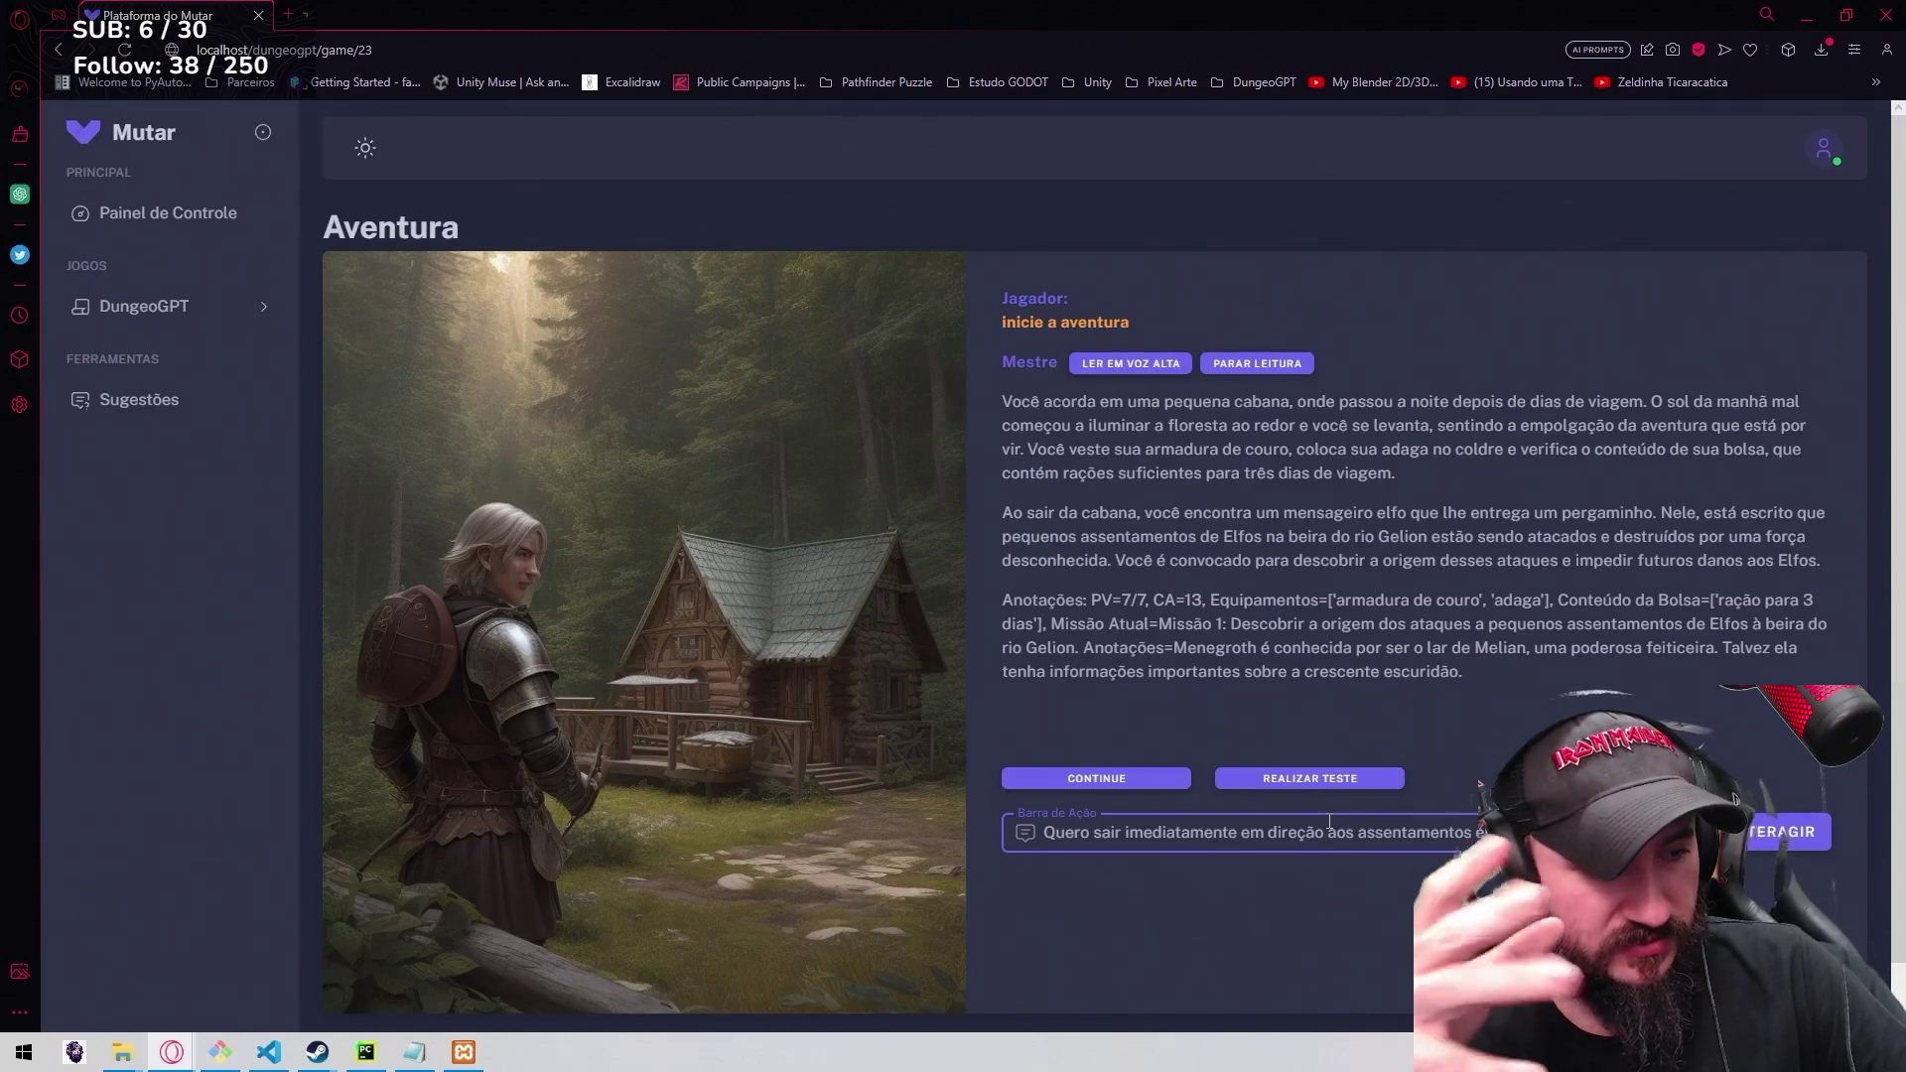
text(origem dos ataques)
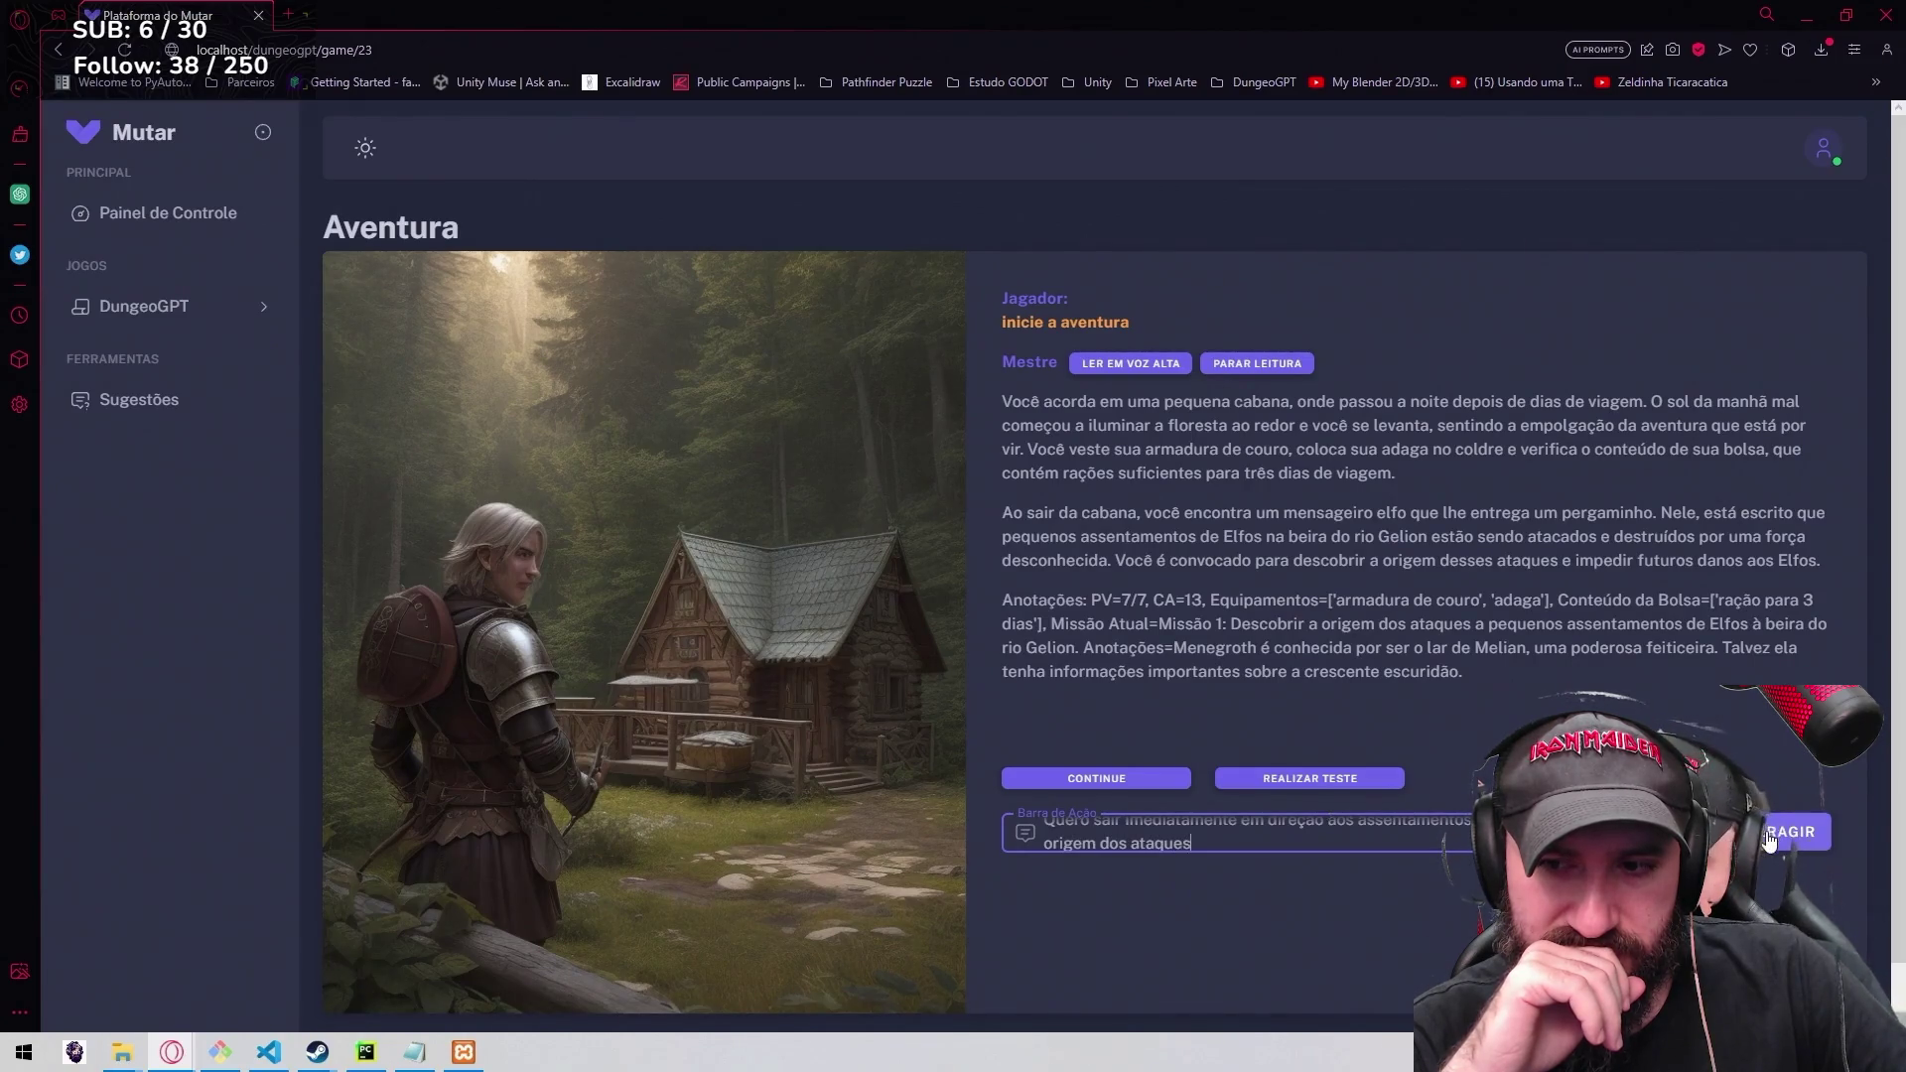
click(1769, 841)
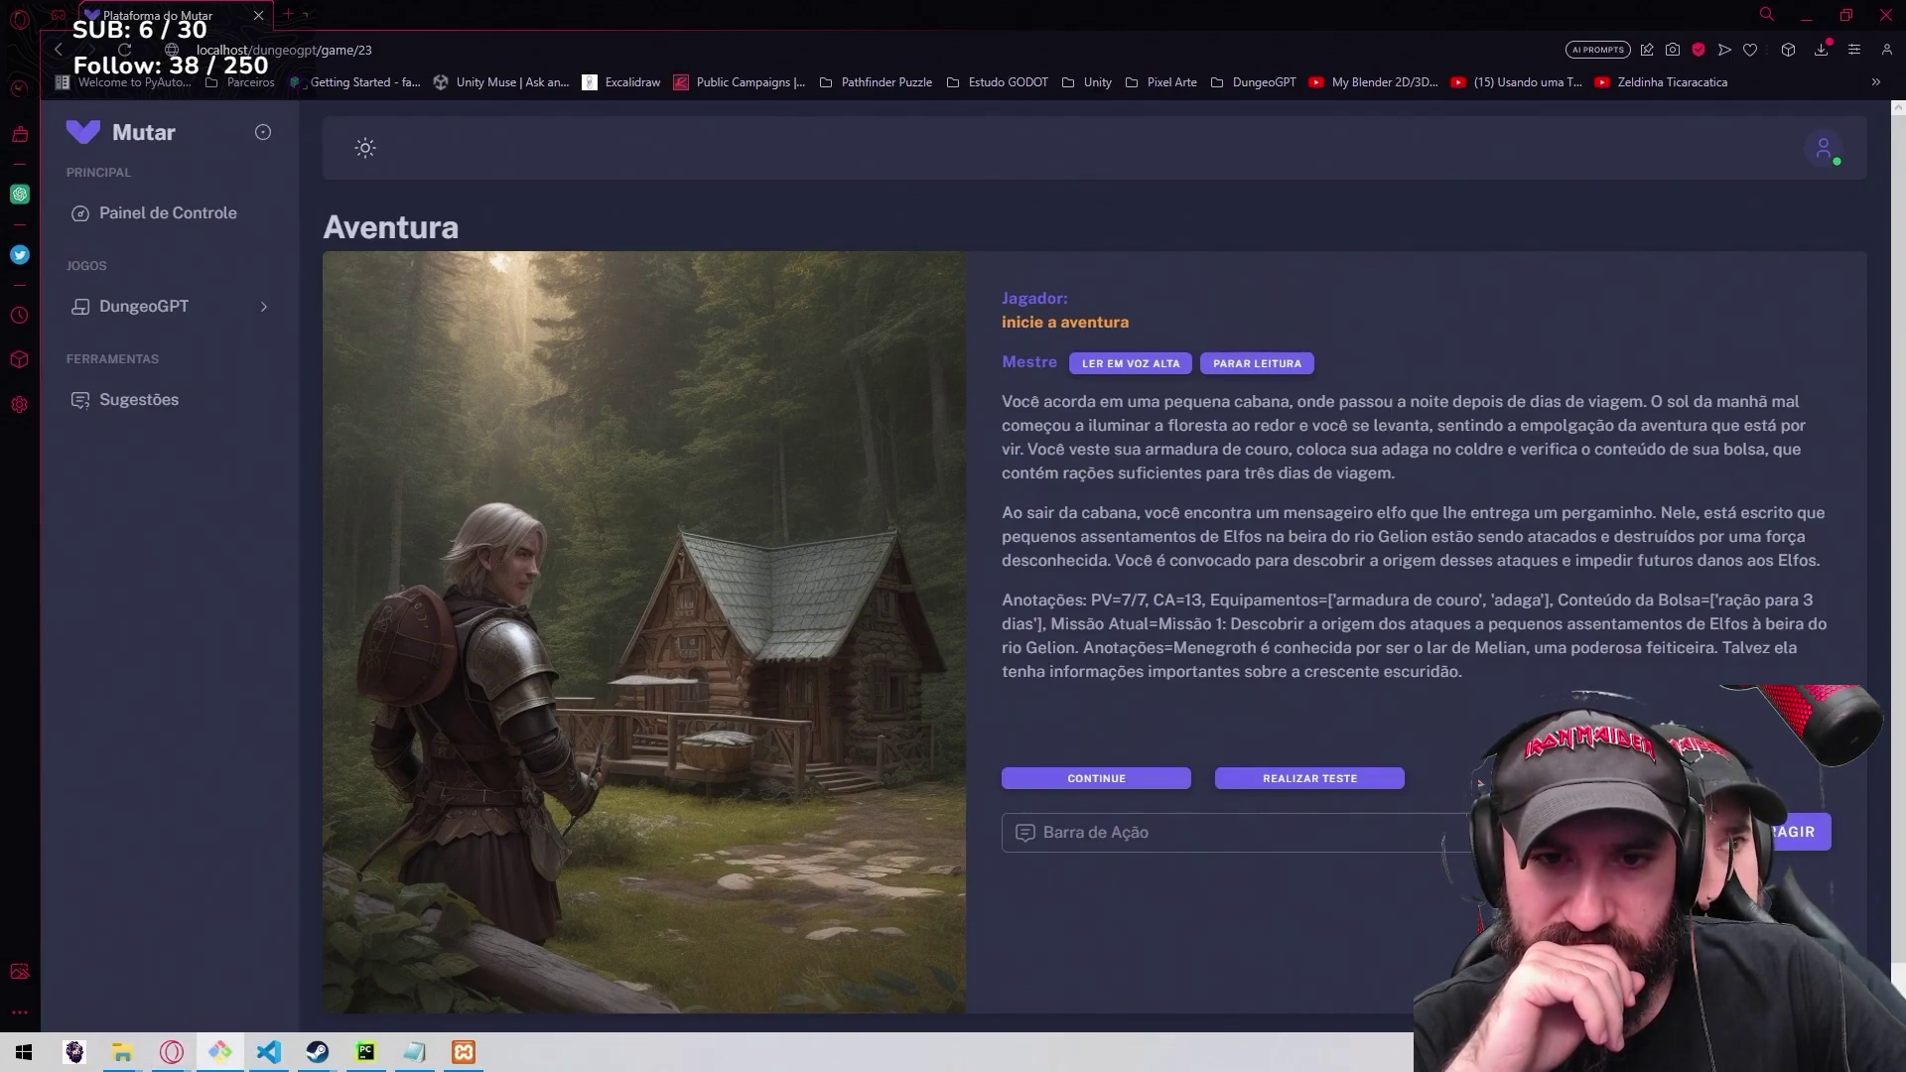
mouse_move(494, 383)
mouse_down()
mouse_move(892, 383)
mouse_move(766, 385)
mouse_up()
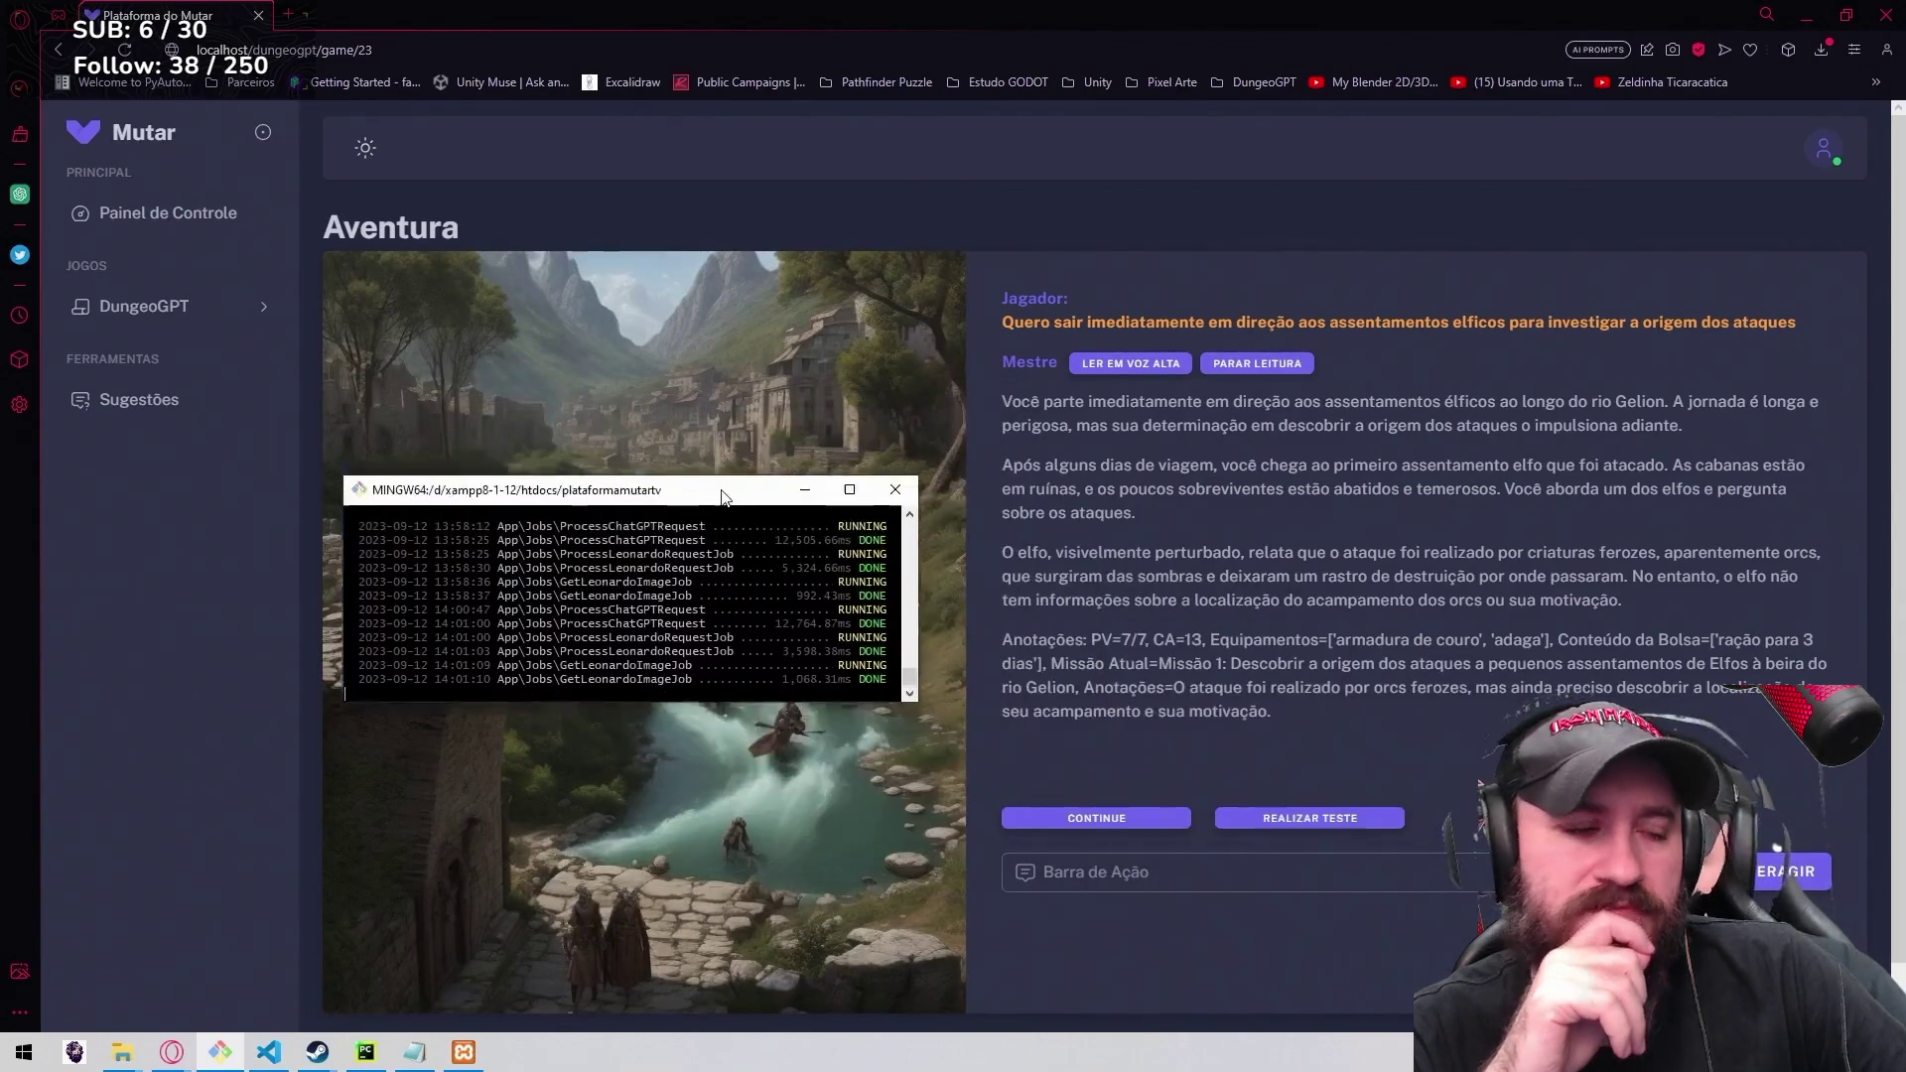
Review the orc-attack reply and river-village scene, then pause the DungeoGPT video.
drag(805, 385, 15, 595)
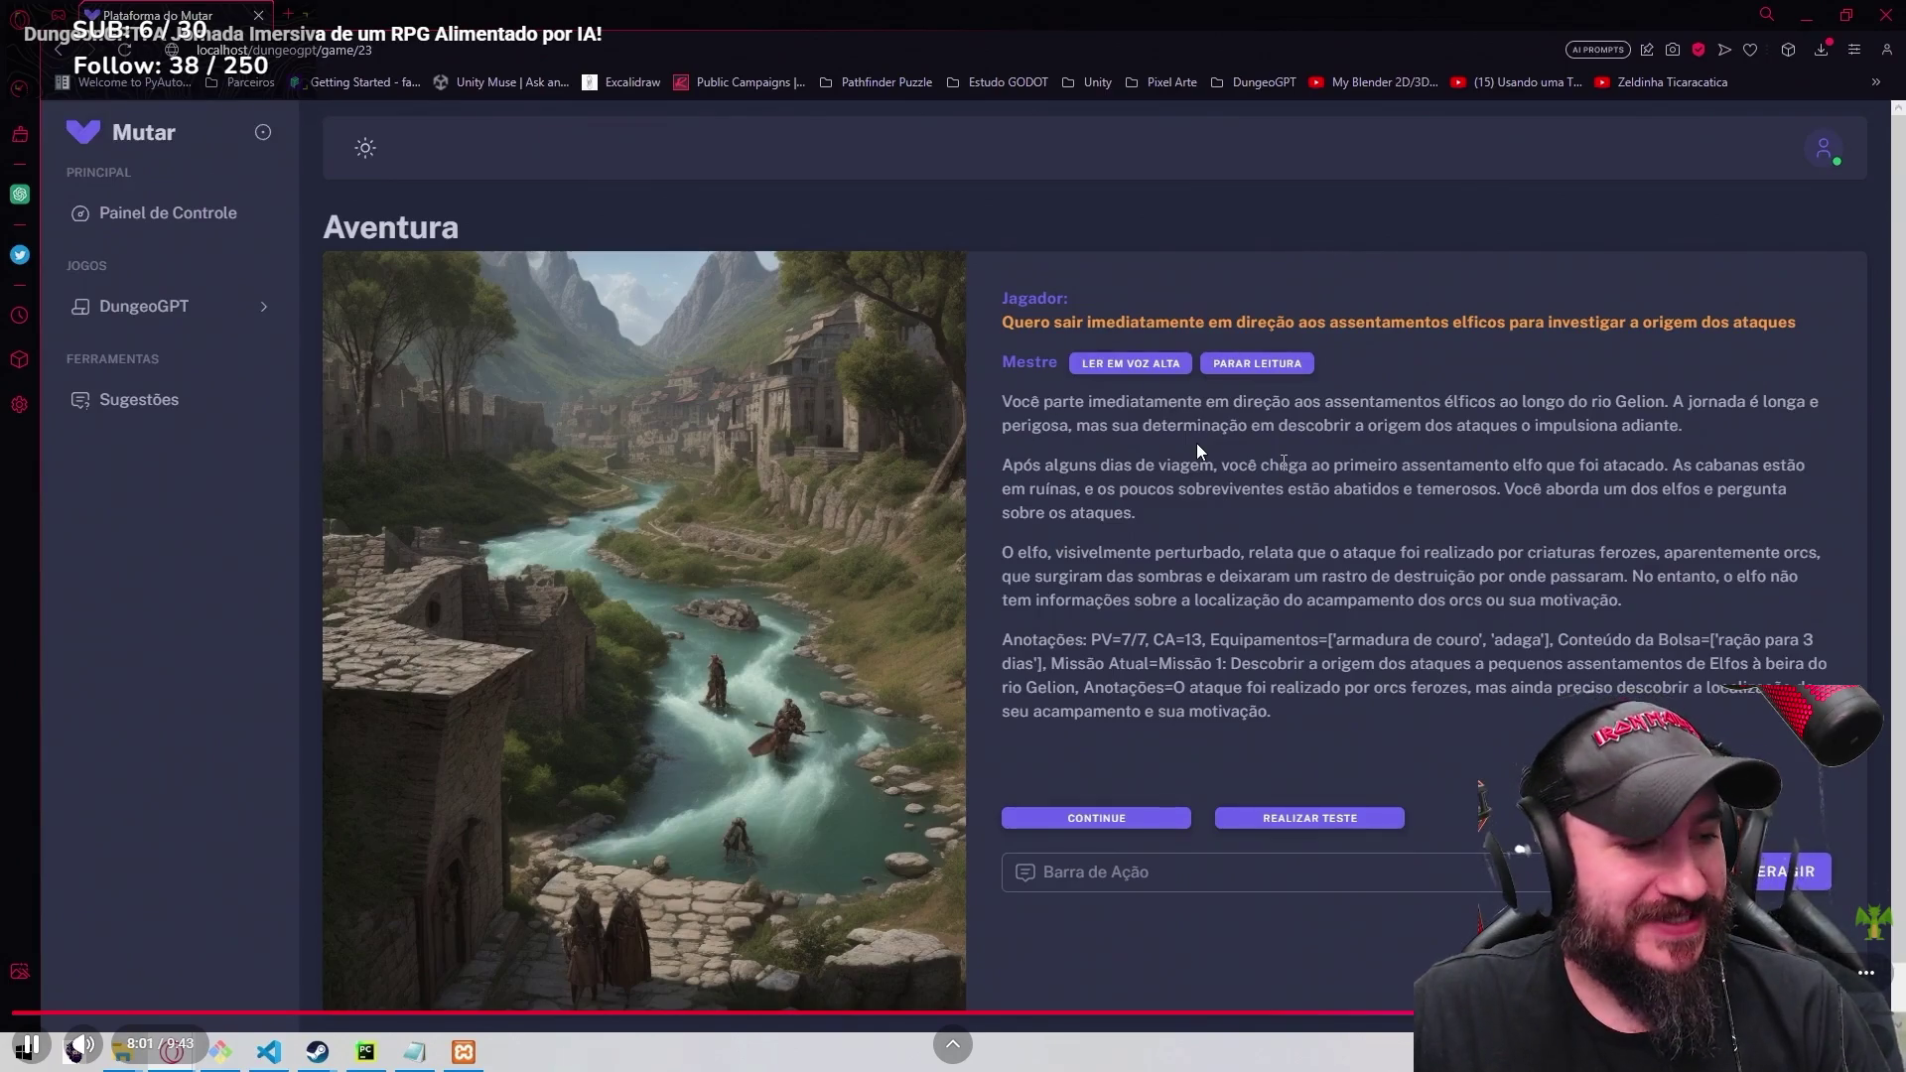
click(1220, 479)
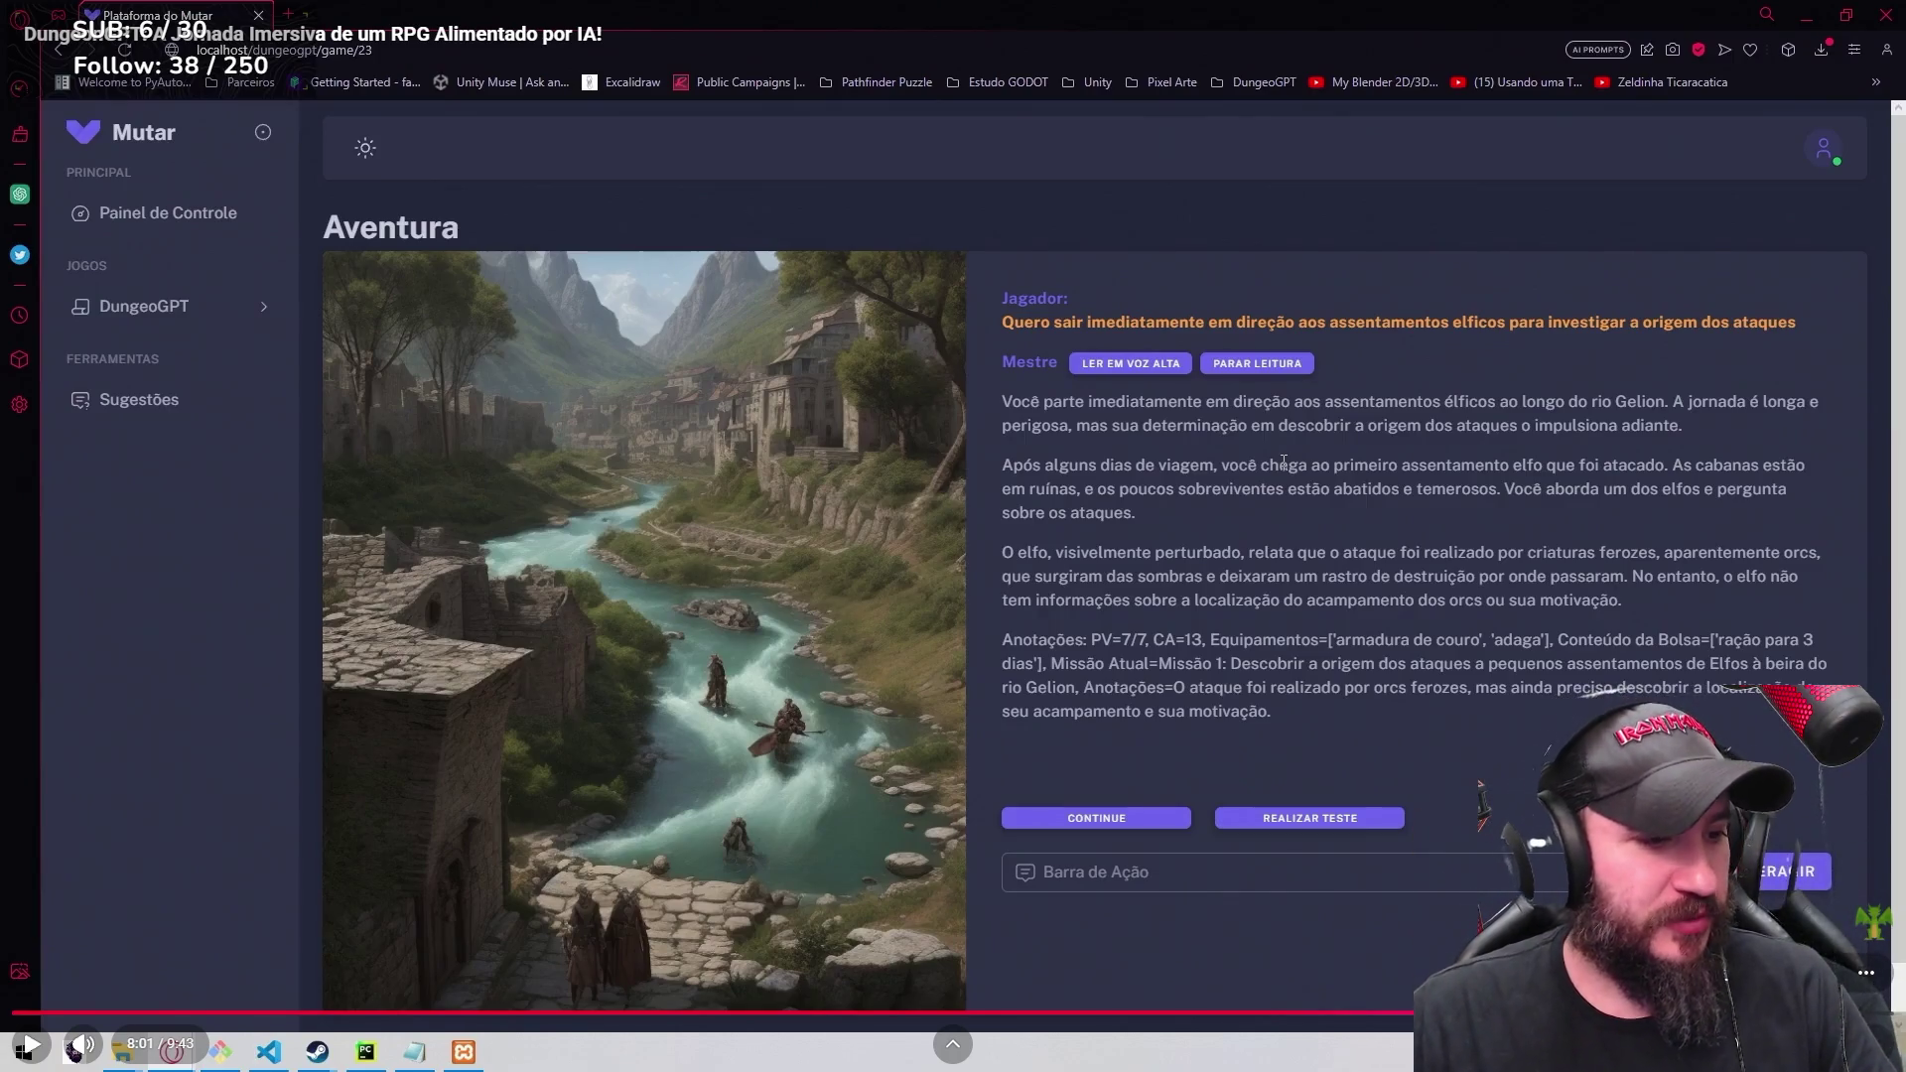
Leave fullscreen so the paused DungeoGPT video sits on its YouTube watch page.
key(Escape)
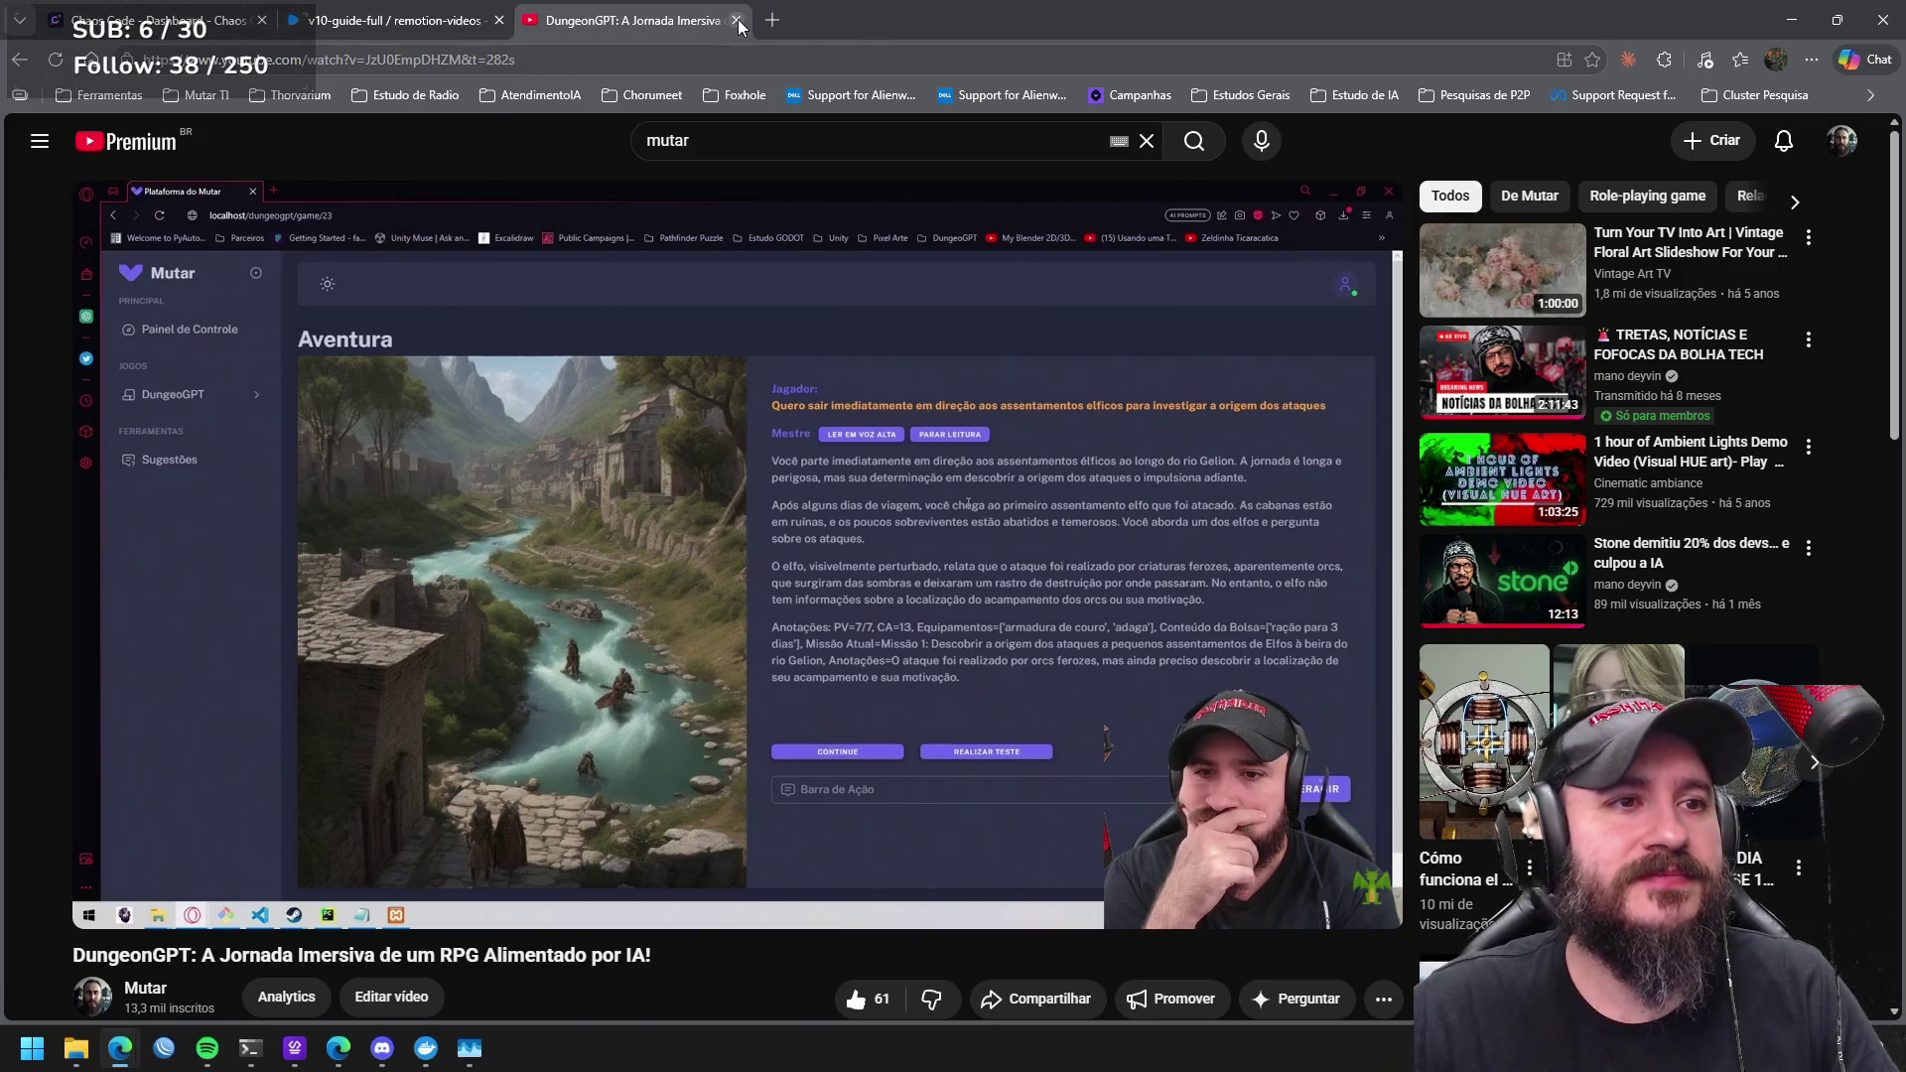
Close the YouTube tab, load the flavio-invite composition, and start a new browser tab.
click(738, 19)
scroll(314, 455, down, 1)
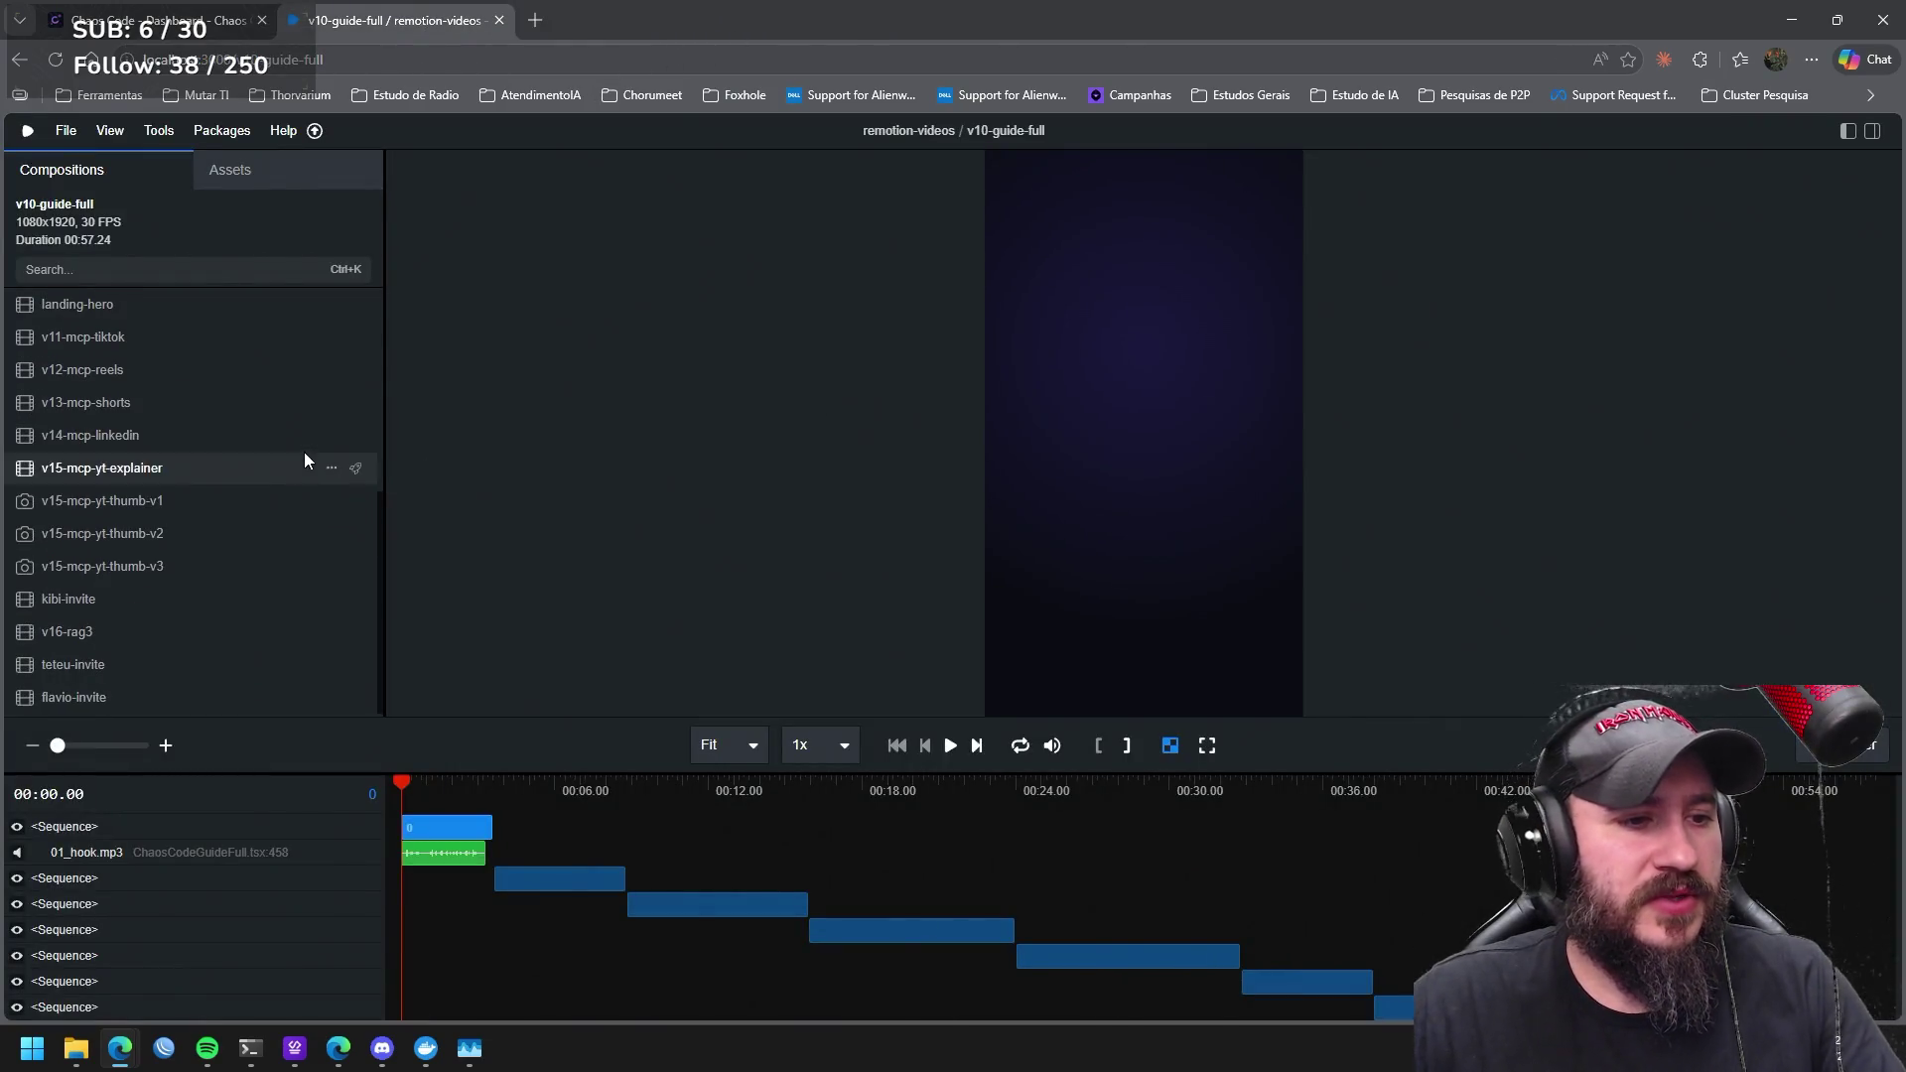
click(98, 695)
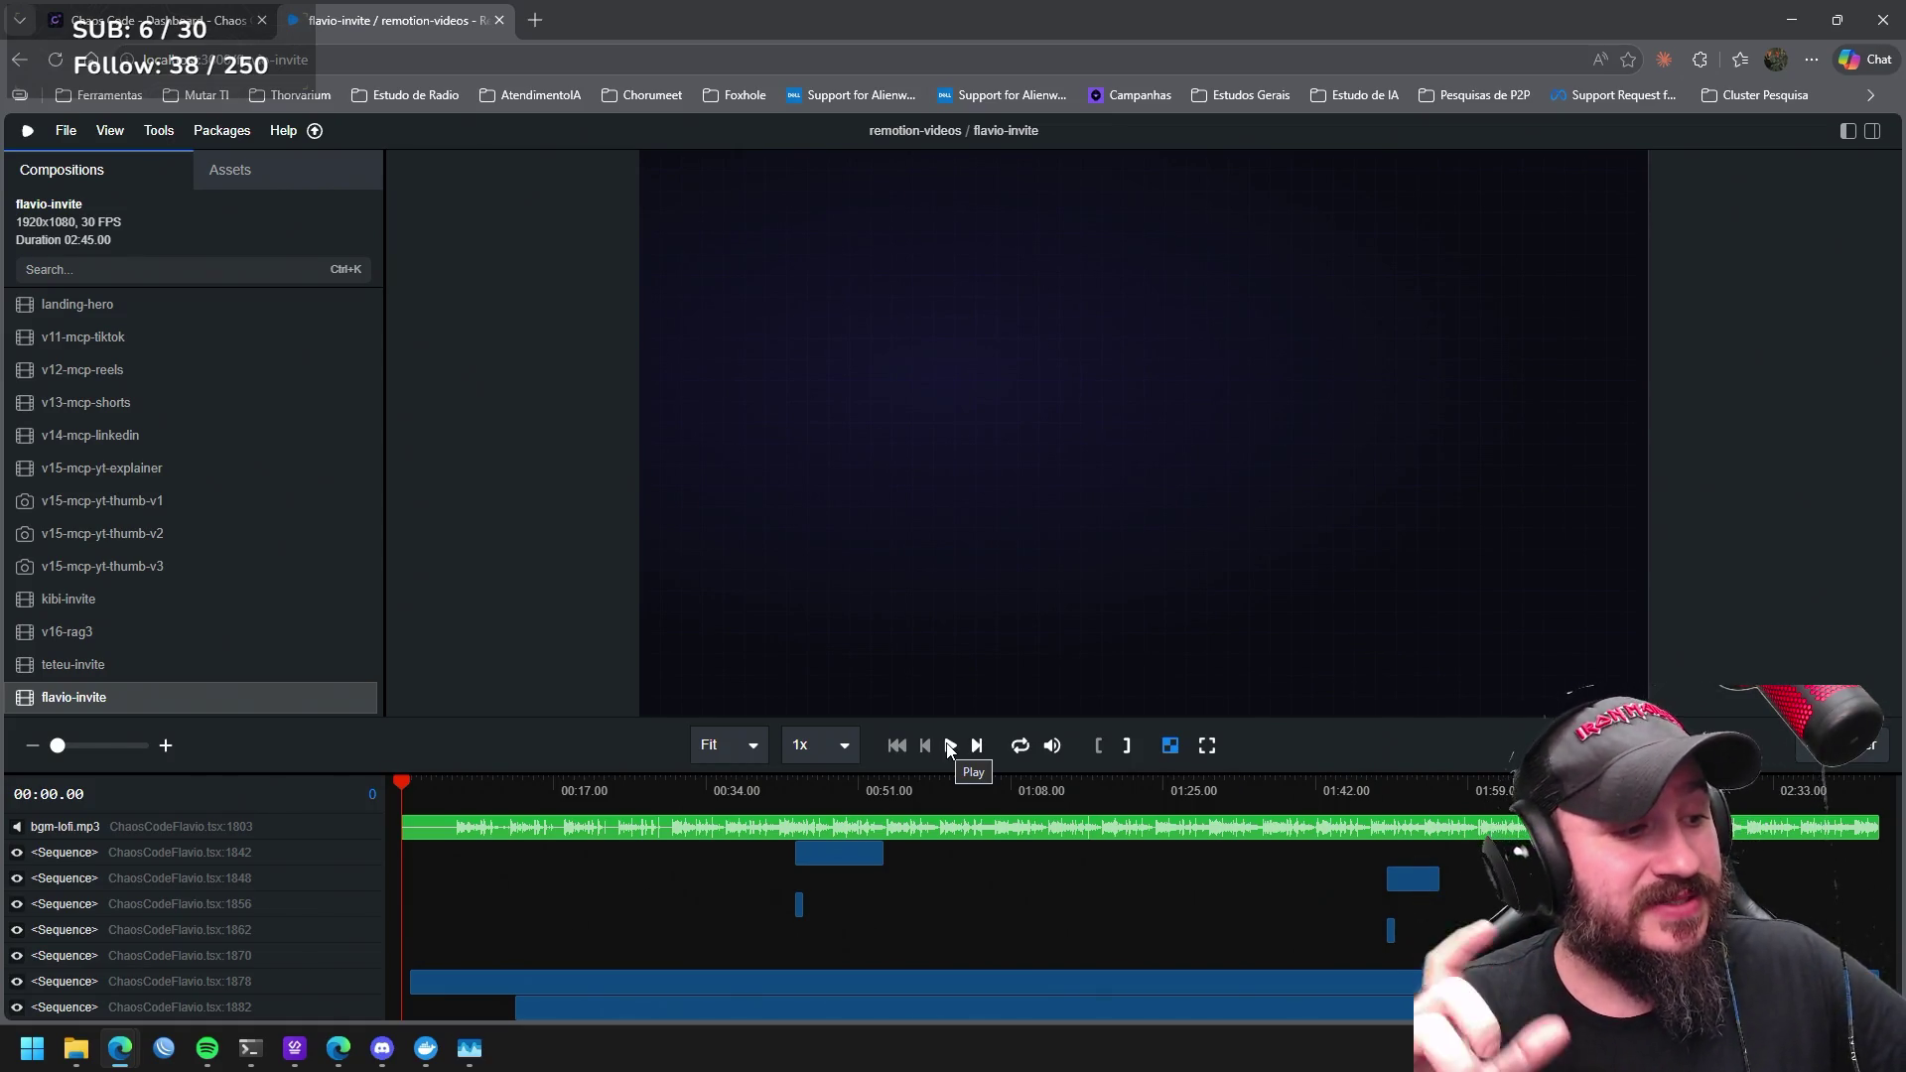
click(536, 28)
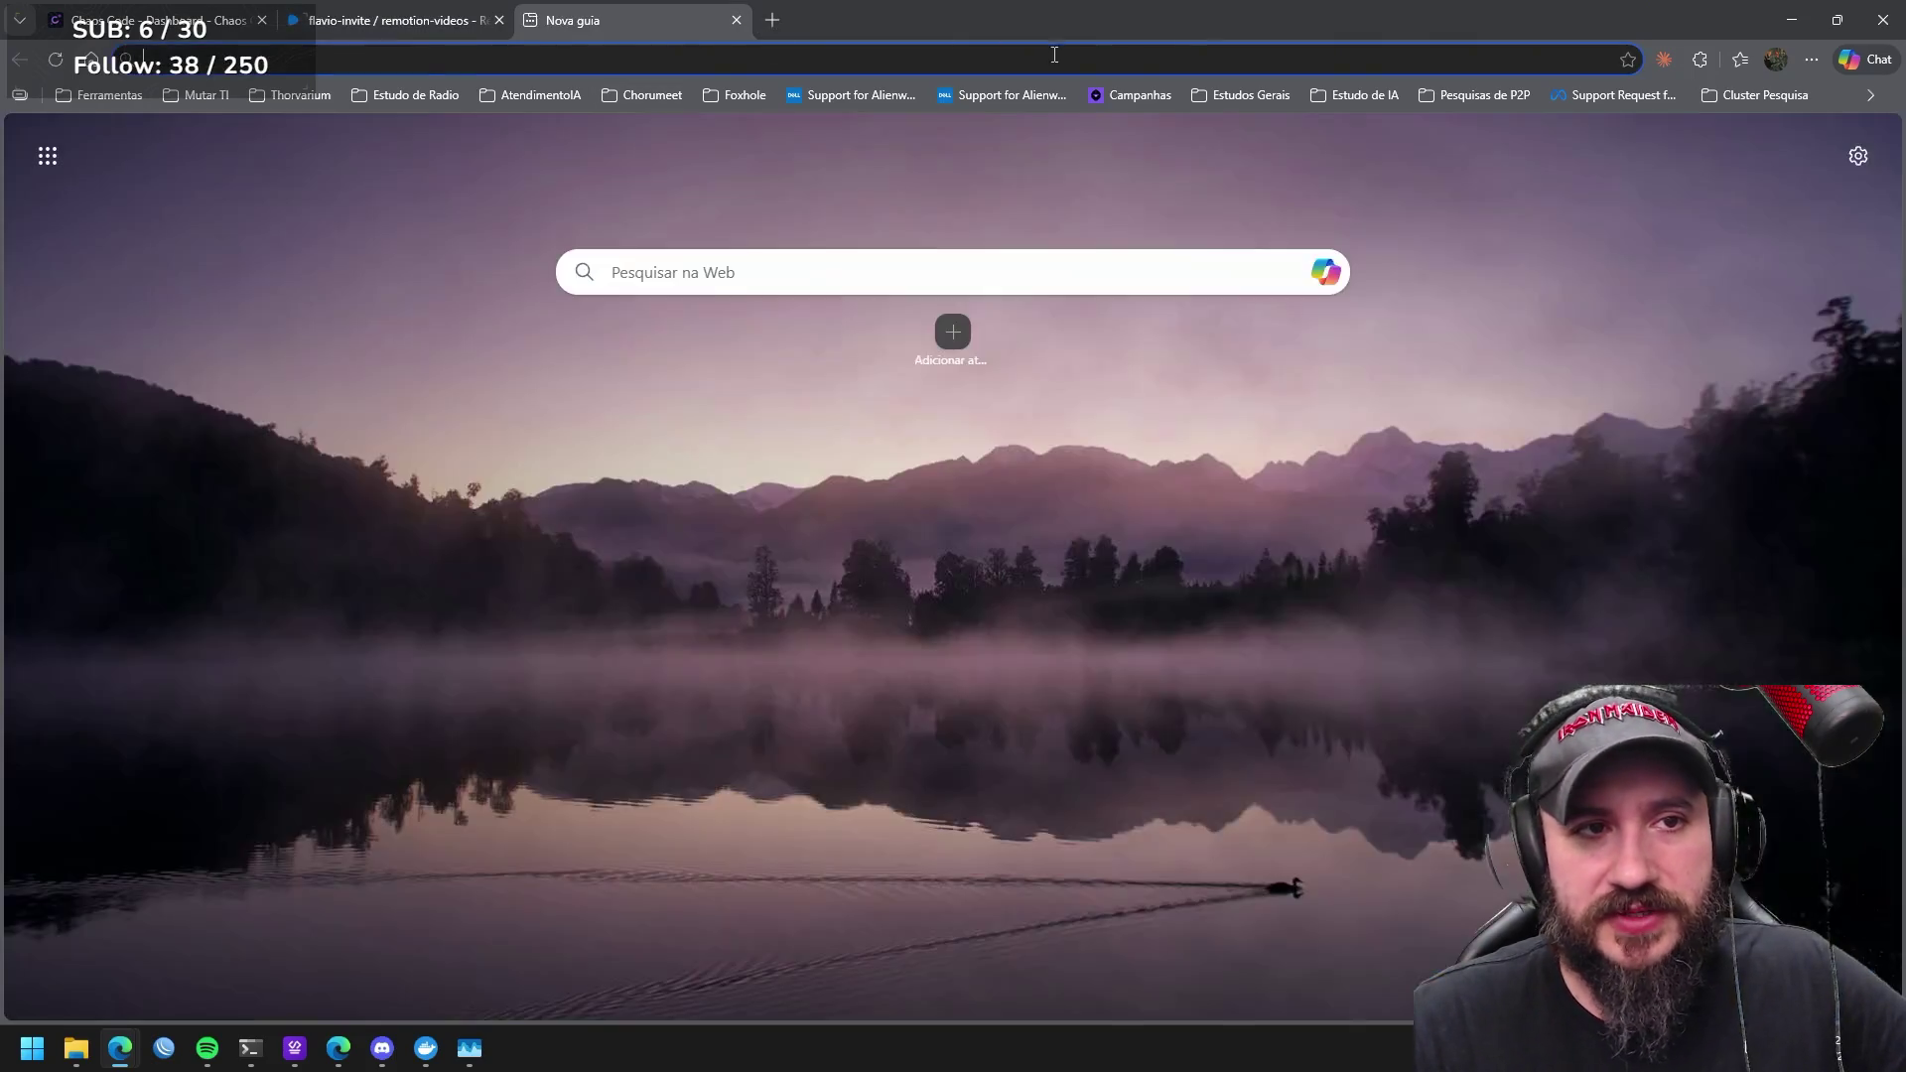
Bring up the Excalidraw whiteboard from bookmarks and center it on the network diagram and cluster photo.
click(1790, 98)
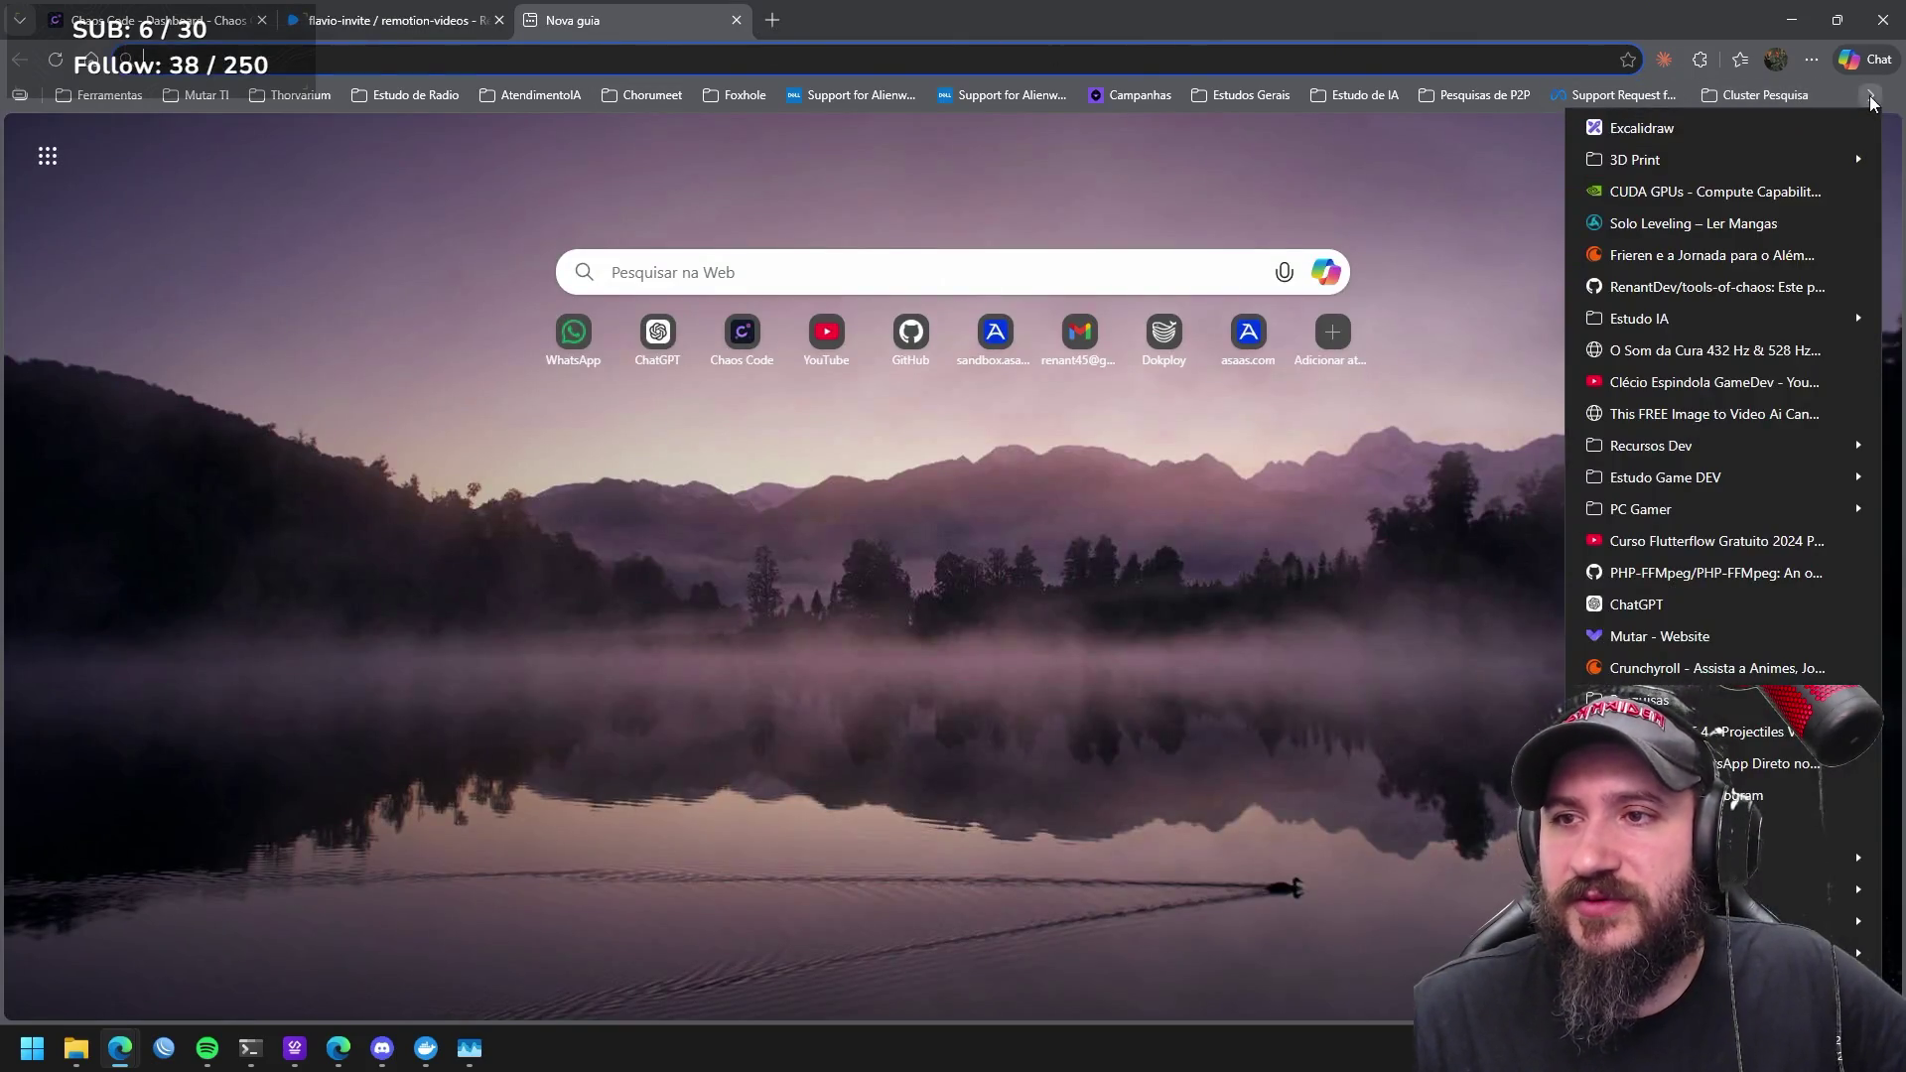
key(Escape)
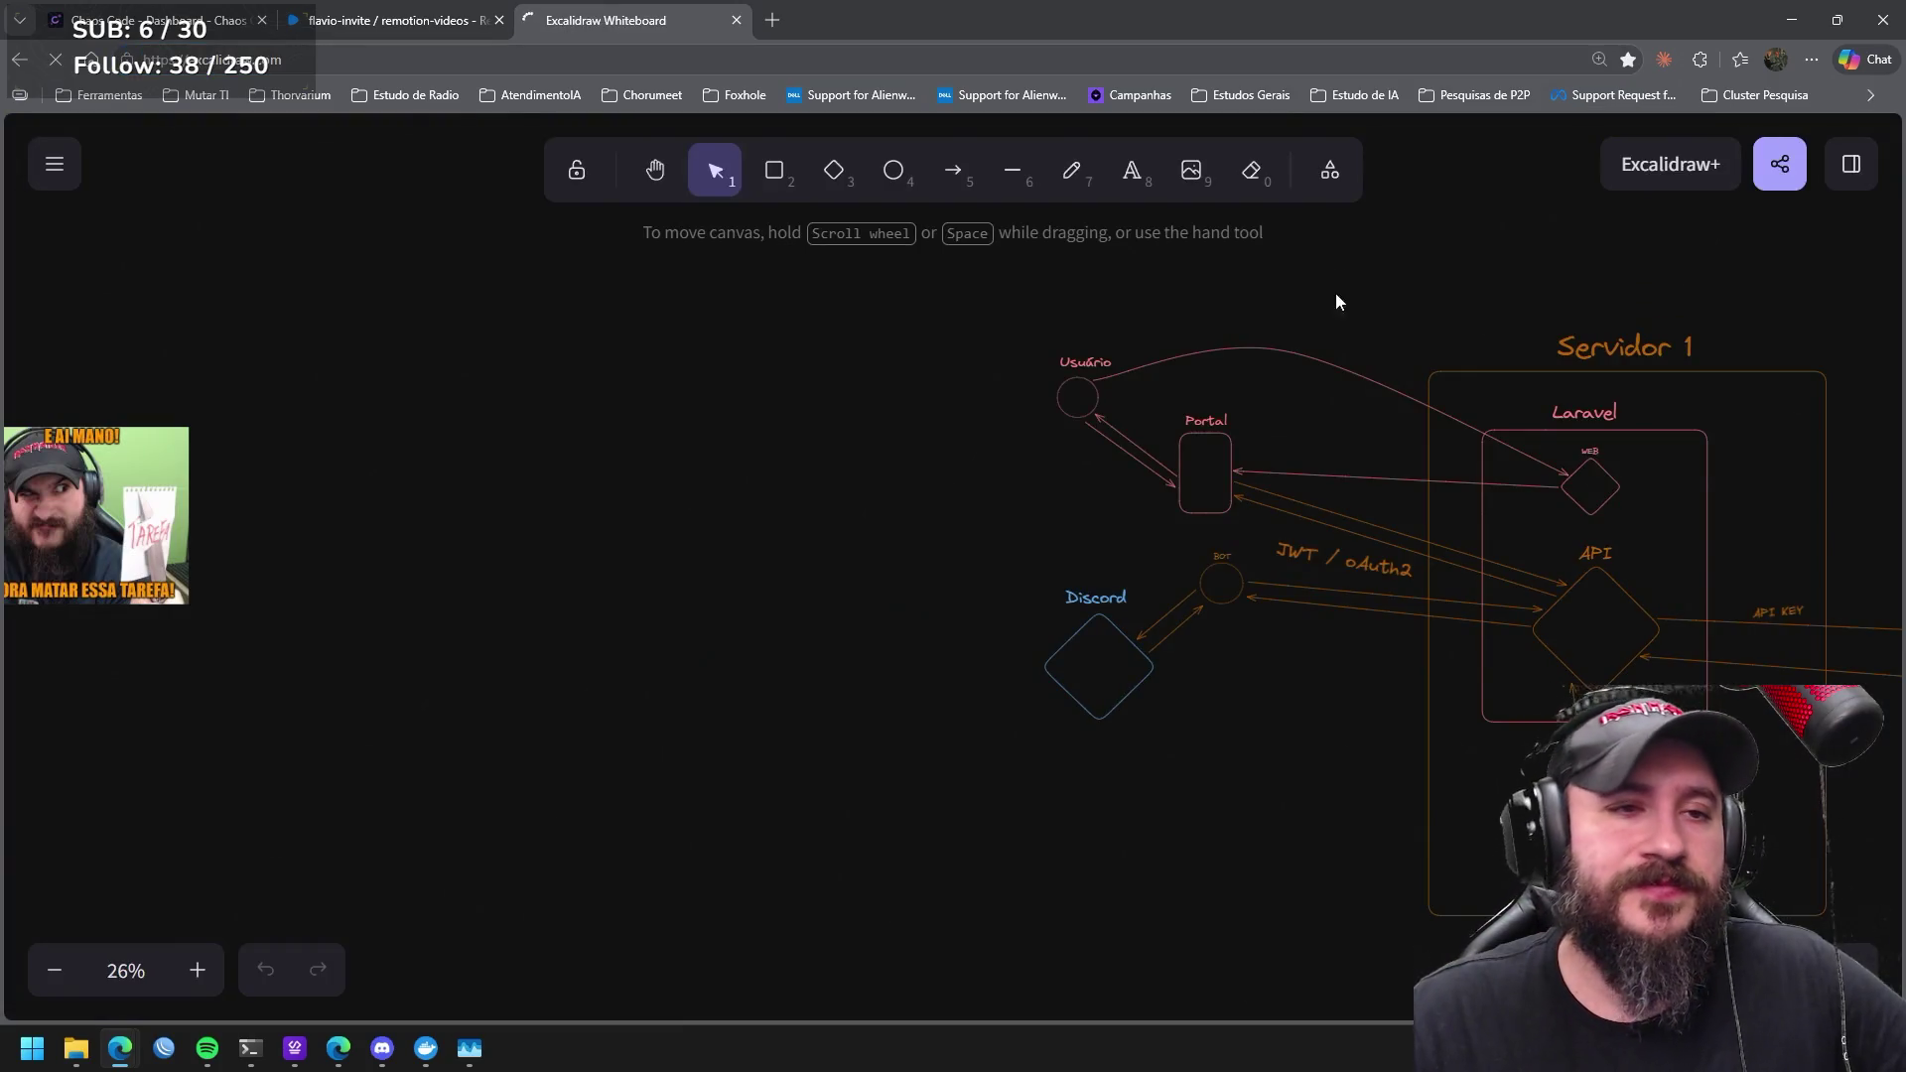
drag(489, 445, 1401, 436)
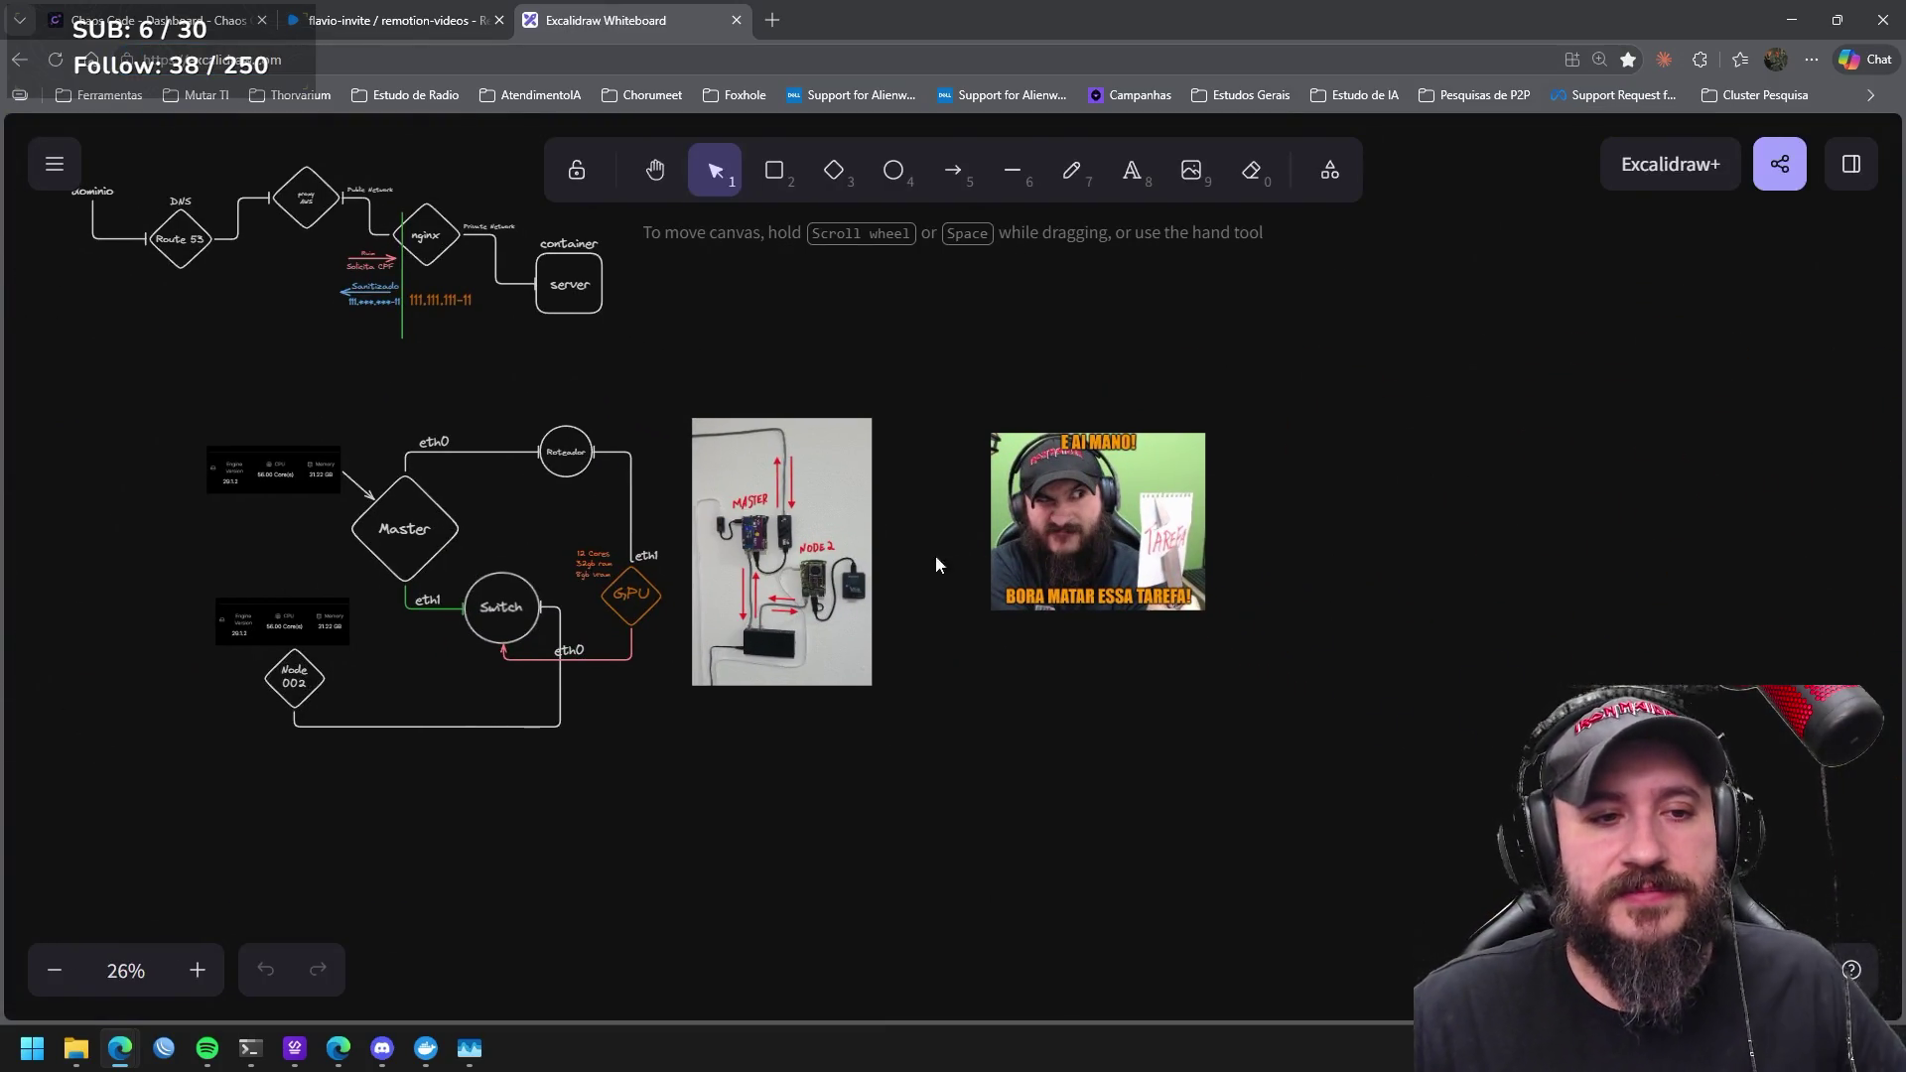
scroll(867, 583, up, 4)
drag(1027, 522, 953, 507)
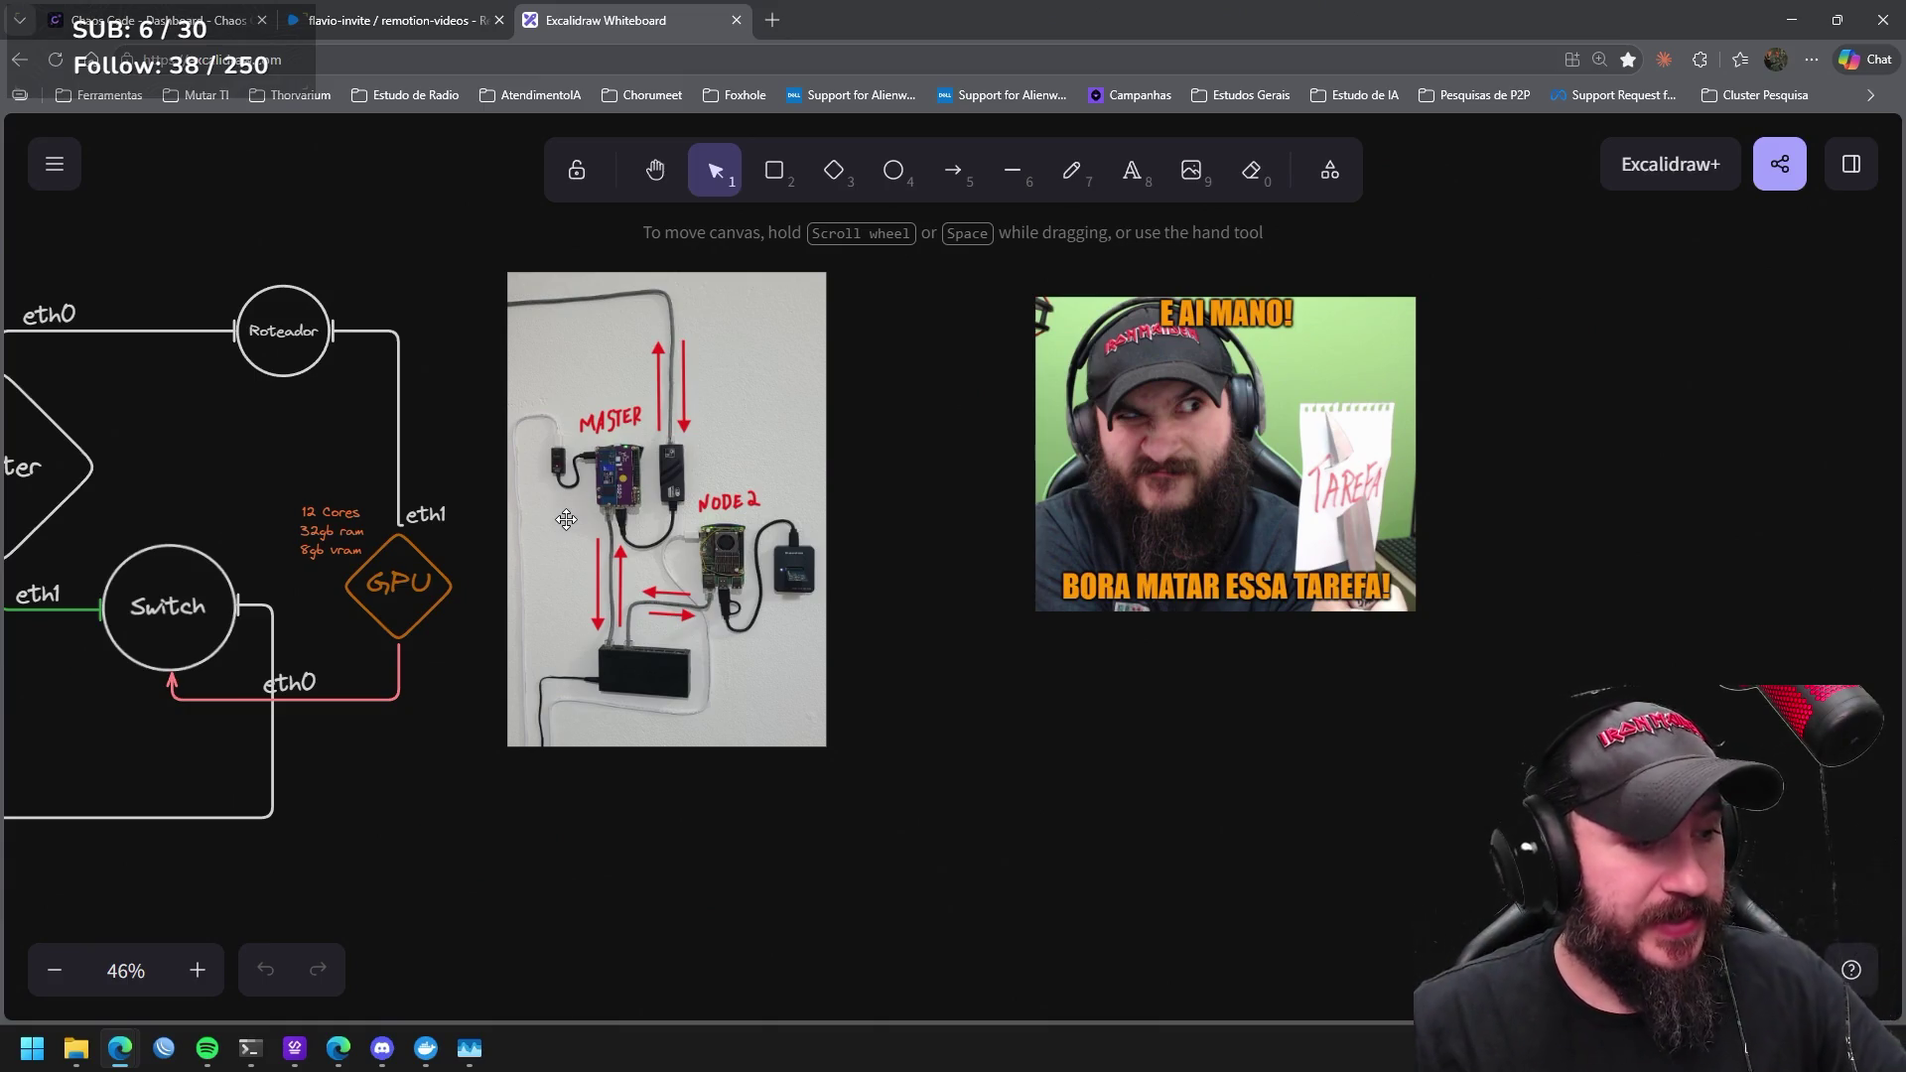
scroll(848, 518, left, 2)
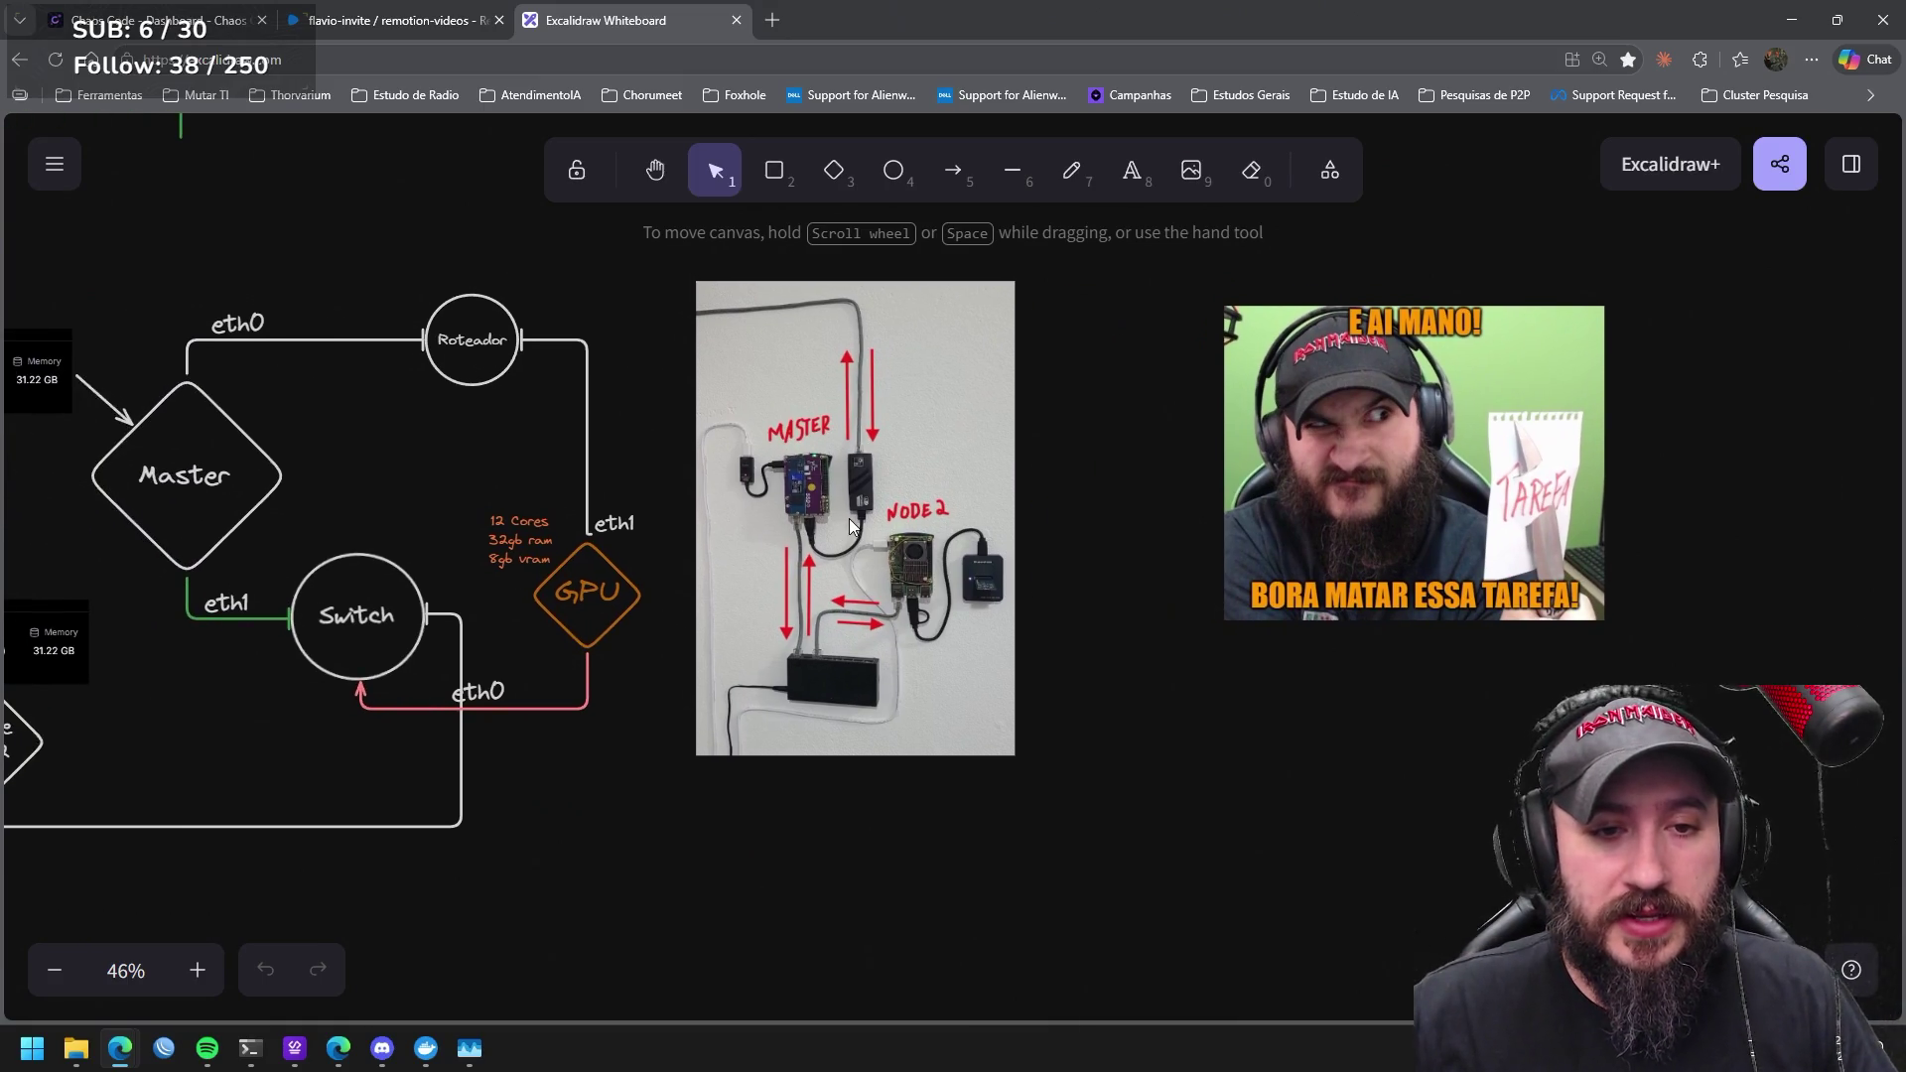
ctrl+scroll(849, 518, up, 3)
ctrl+scroll(876, 462, up, 2)
scroll(876, 462, up, 1)
scroll(863, 516, left, 1)
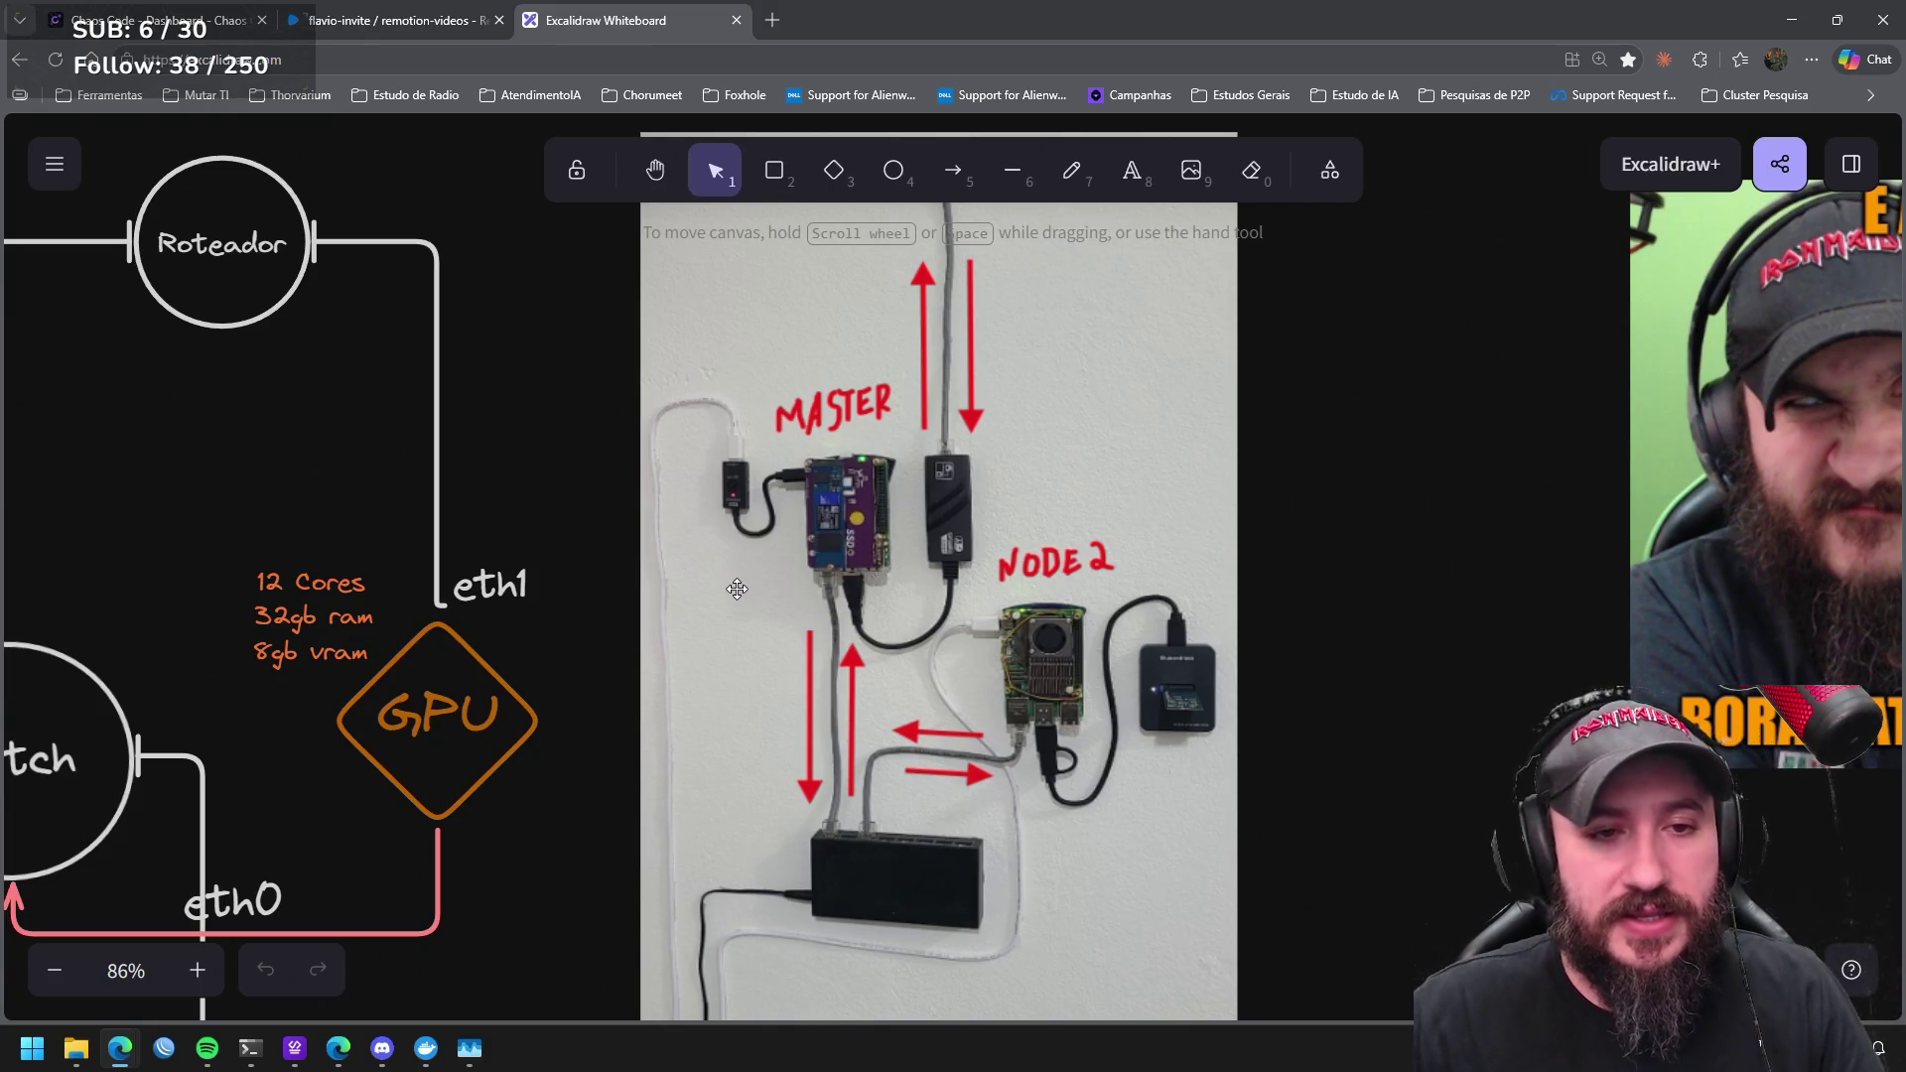
scroll(536, 399, down, 2)
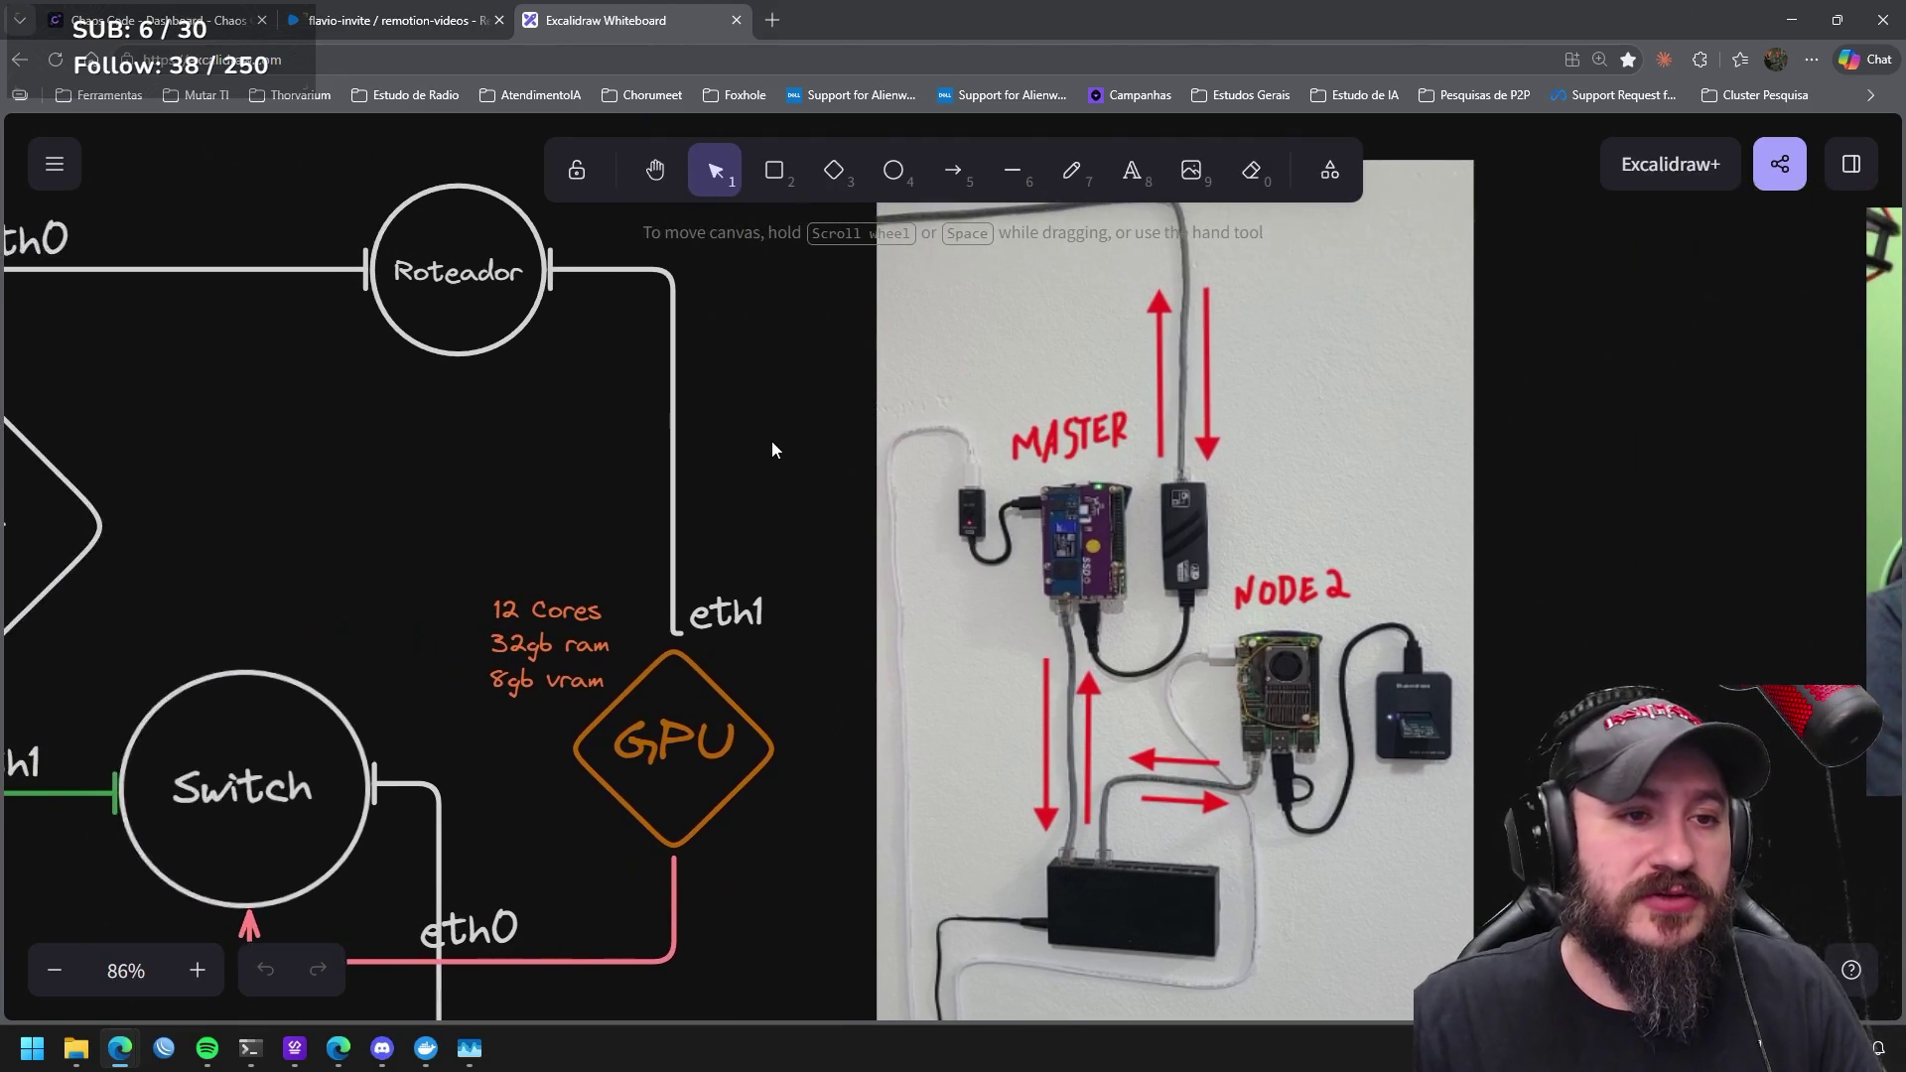
scroll(772, 442, down, 1)
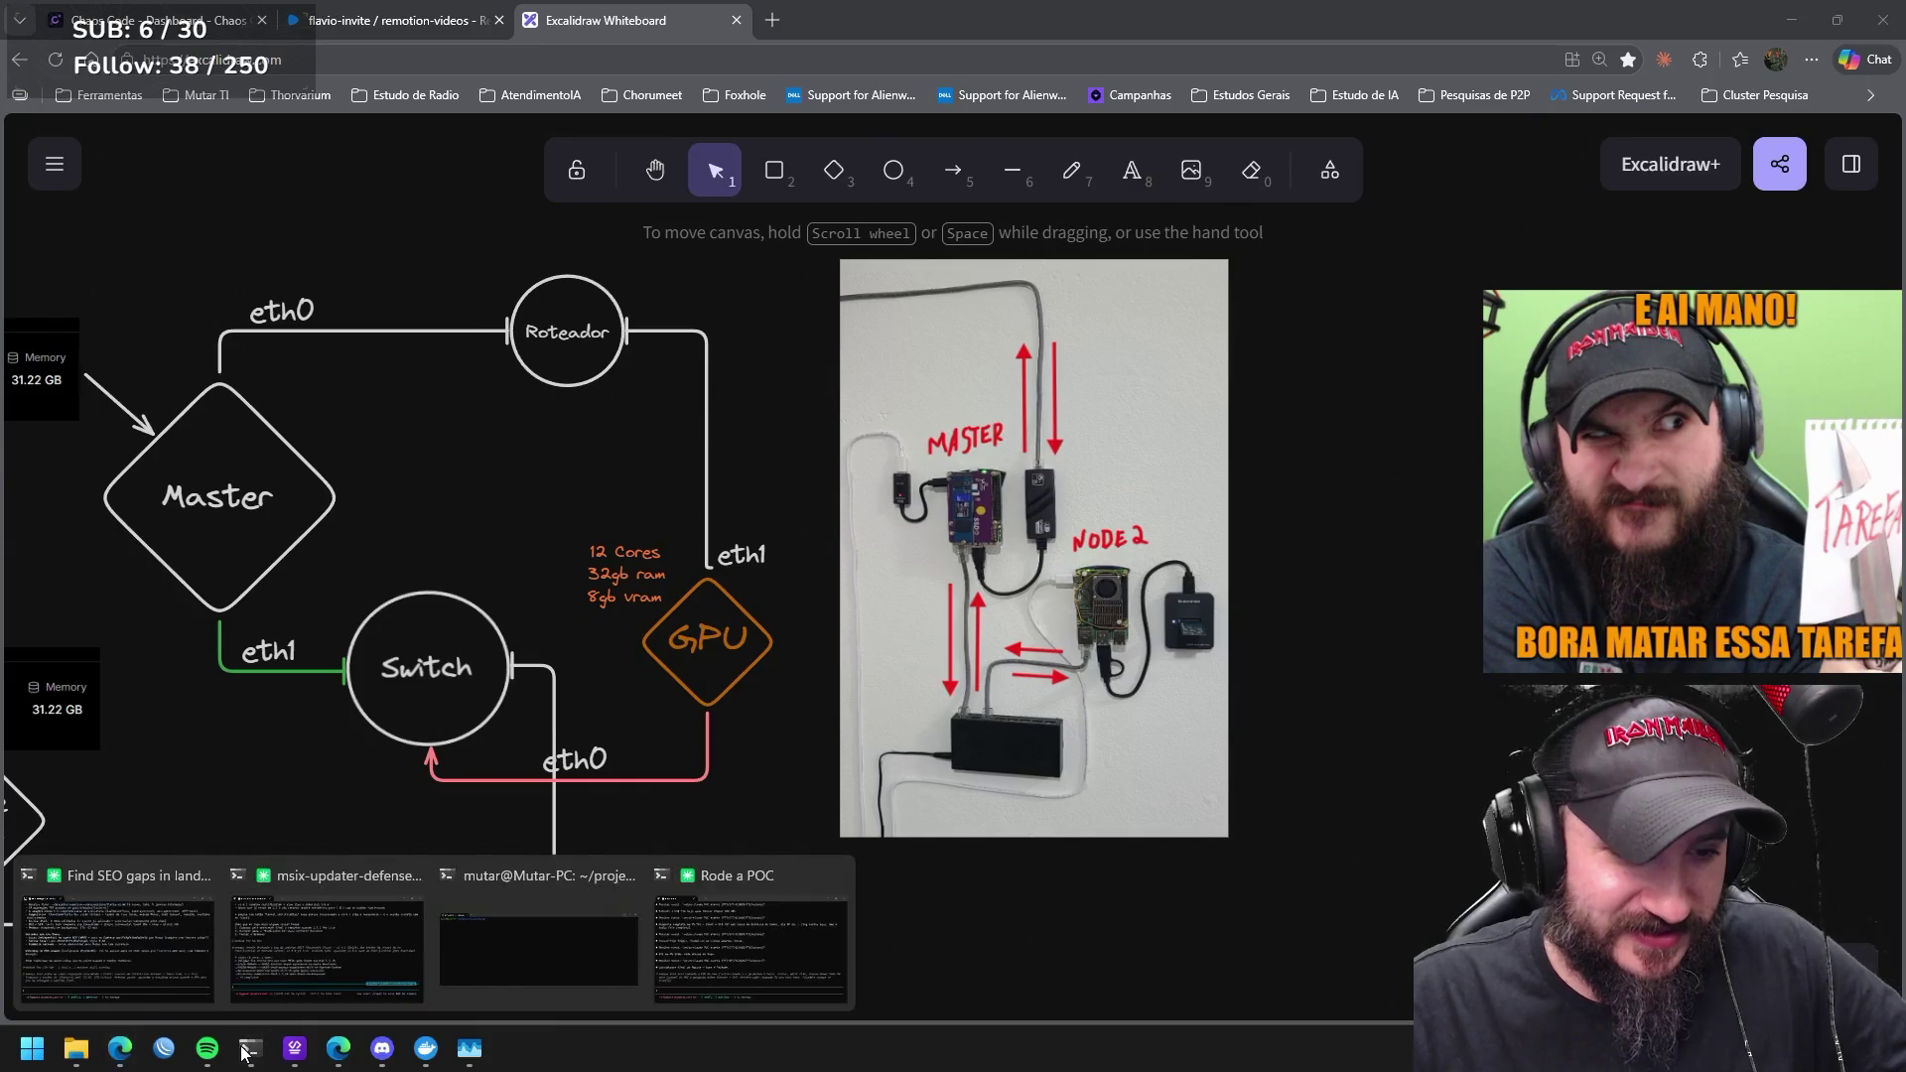
mouse_move(250, 1049)
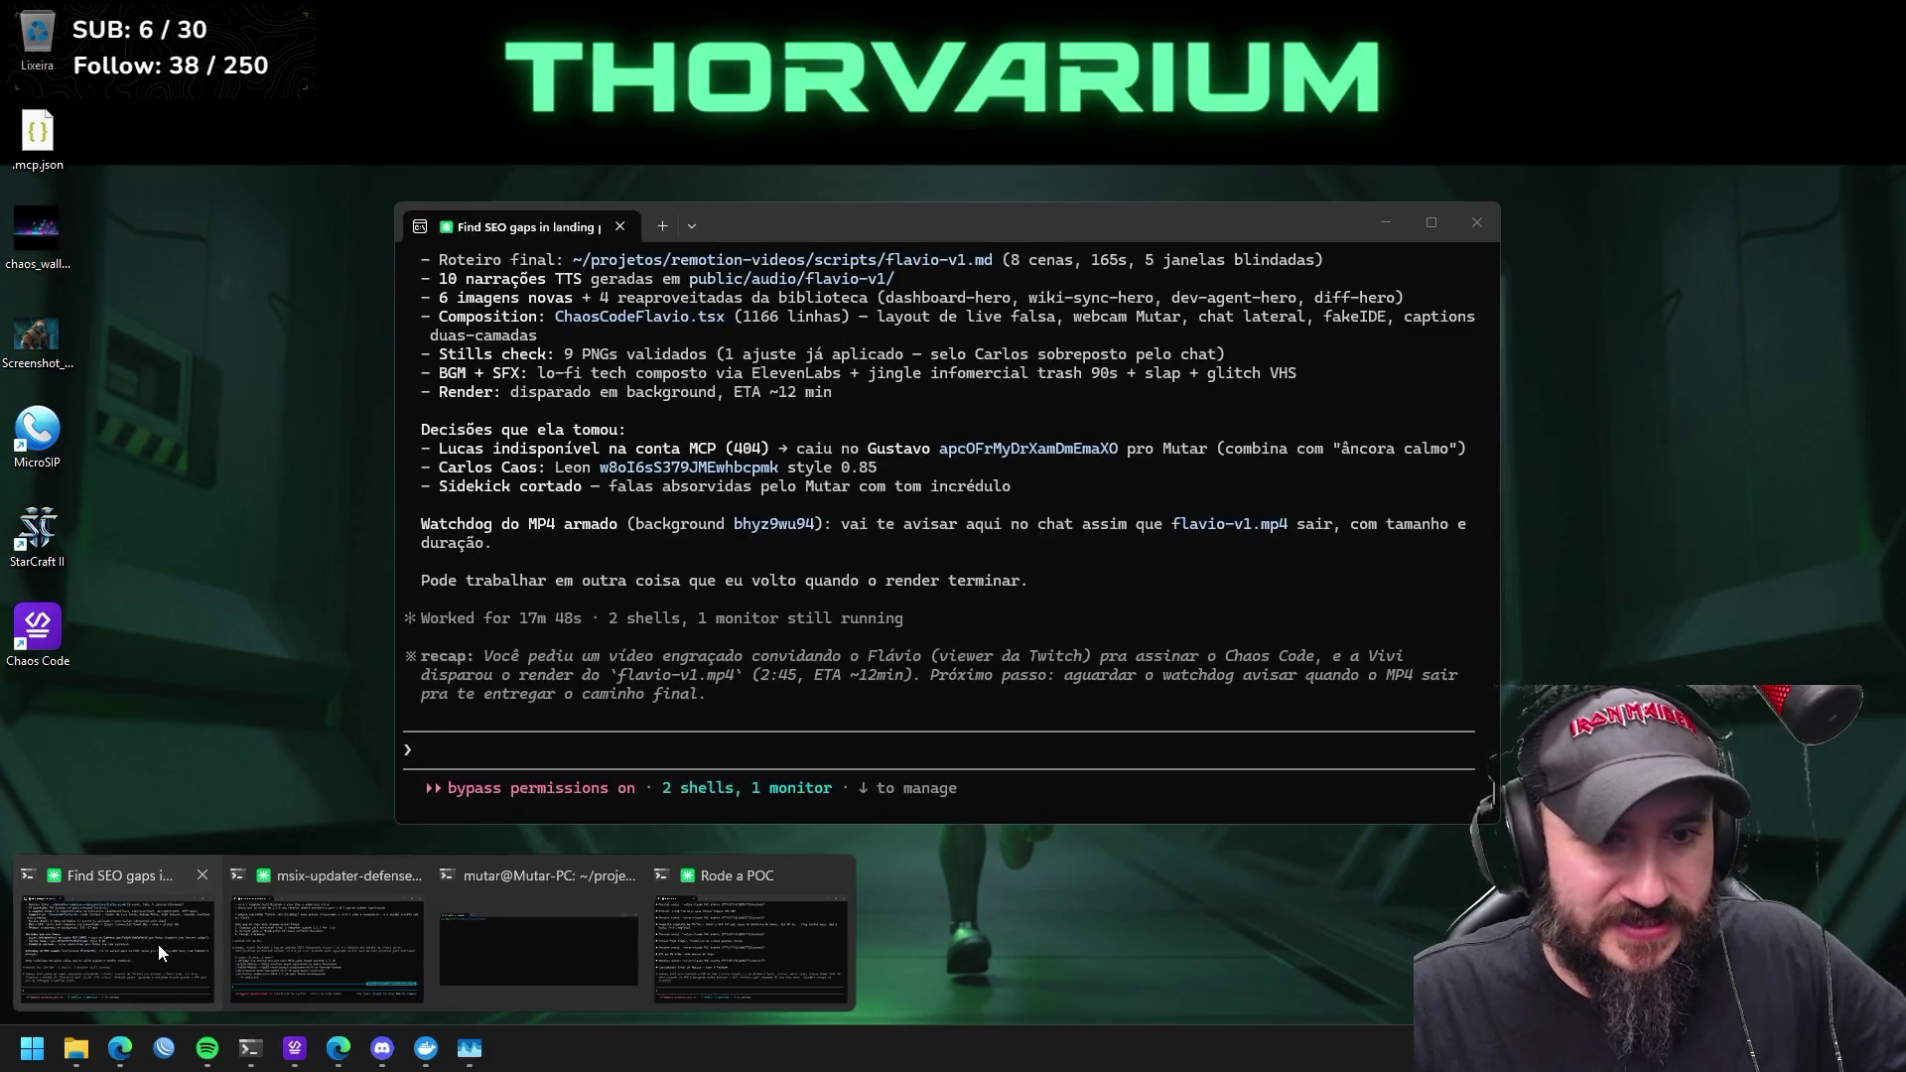
Surface the Claude Code render report, then return to the flavio-invite Remotion tab.
click(157, 944)
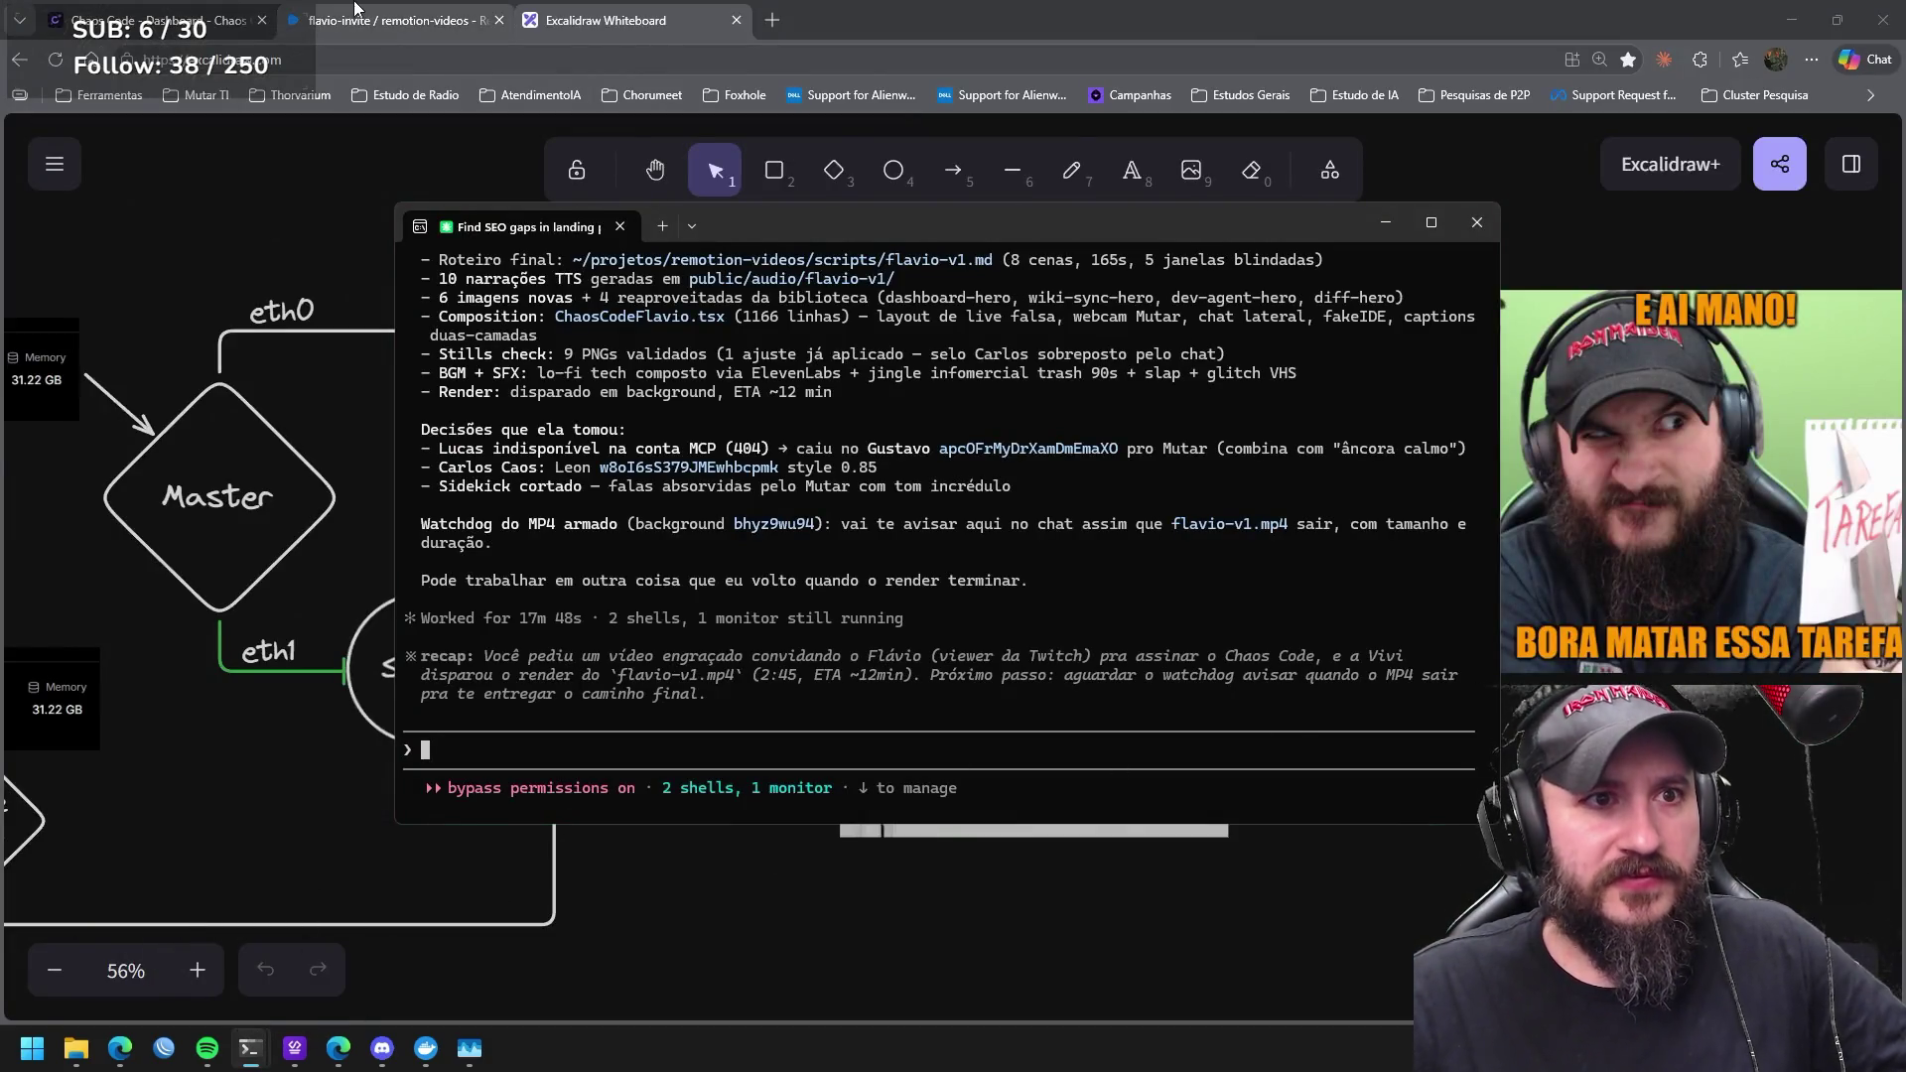
click(428, 21)
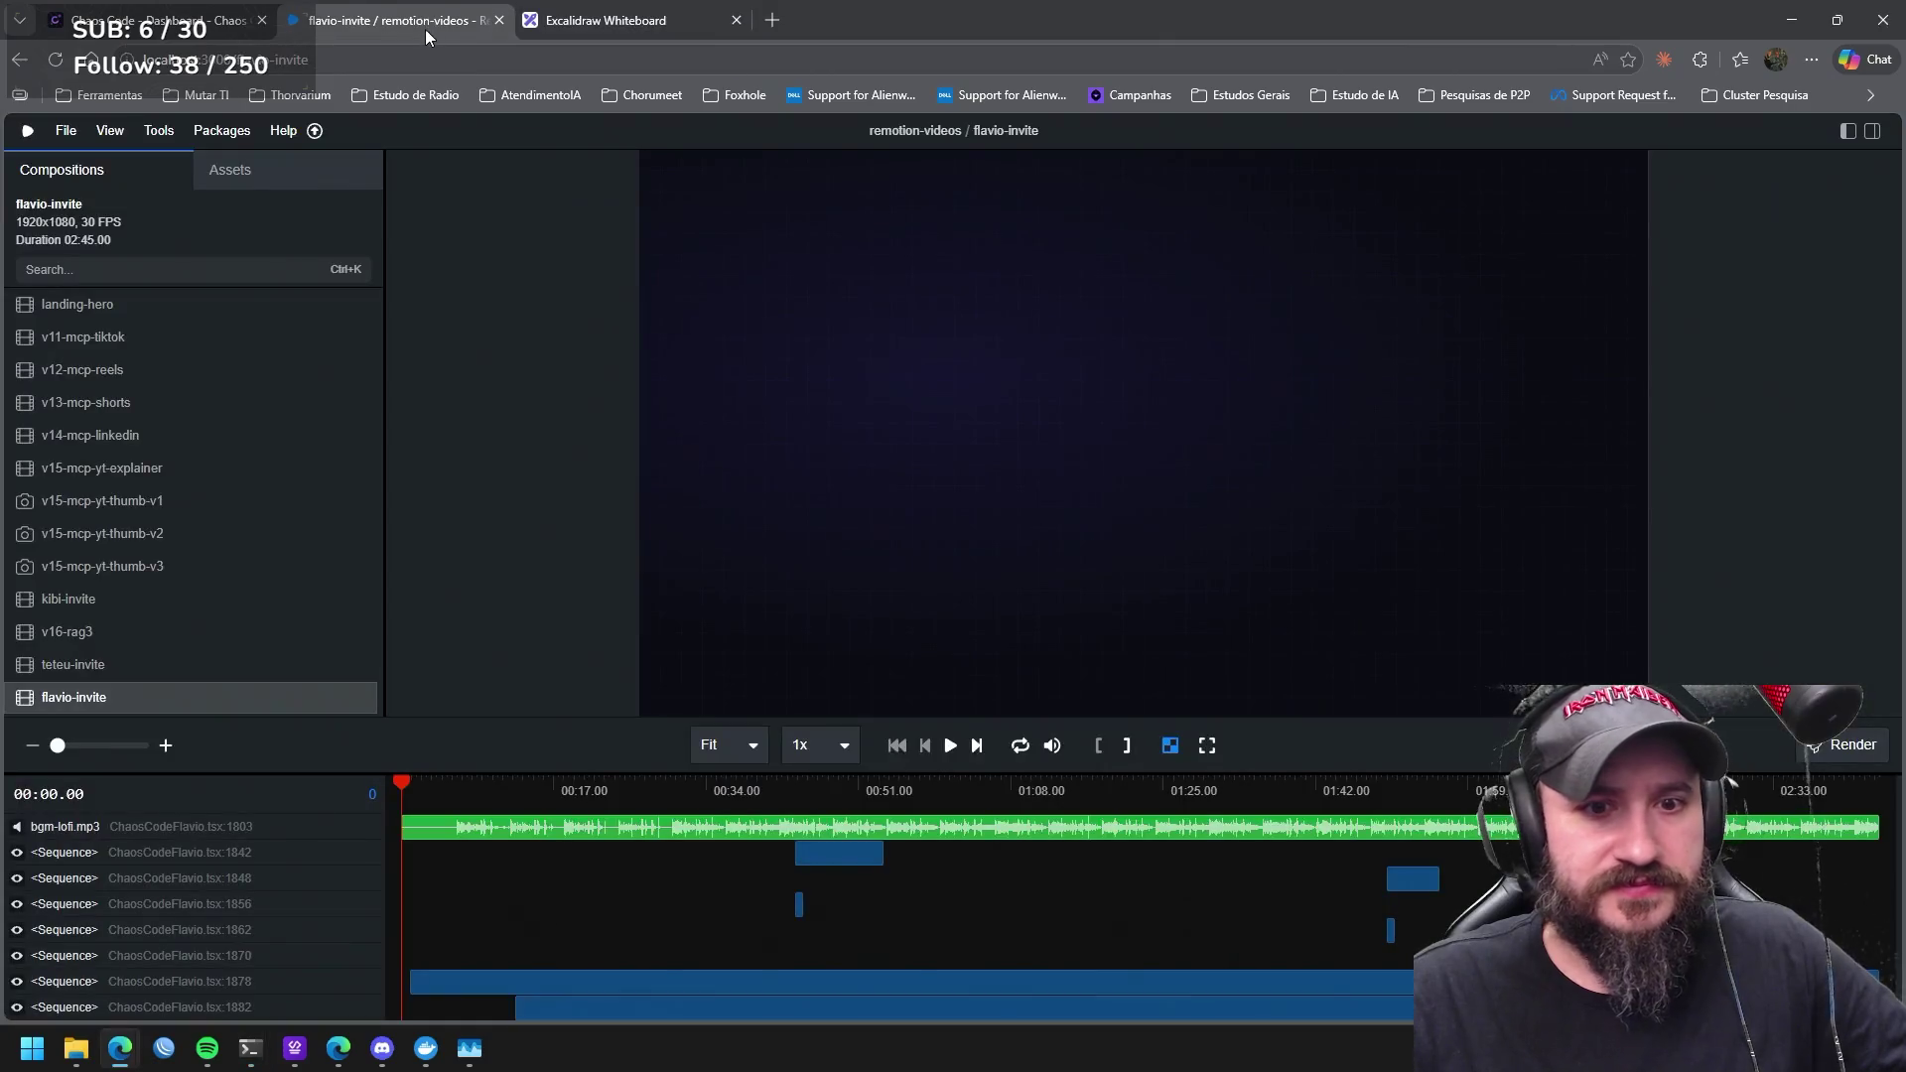
Play the flavio-invite composition showing the fake-live layout with the 'FALA, LURKERS' caption.
click(951, 749)
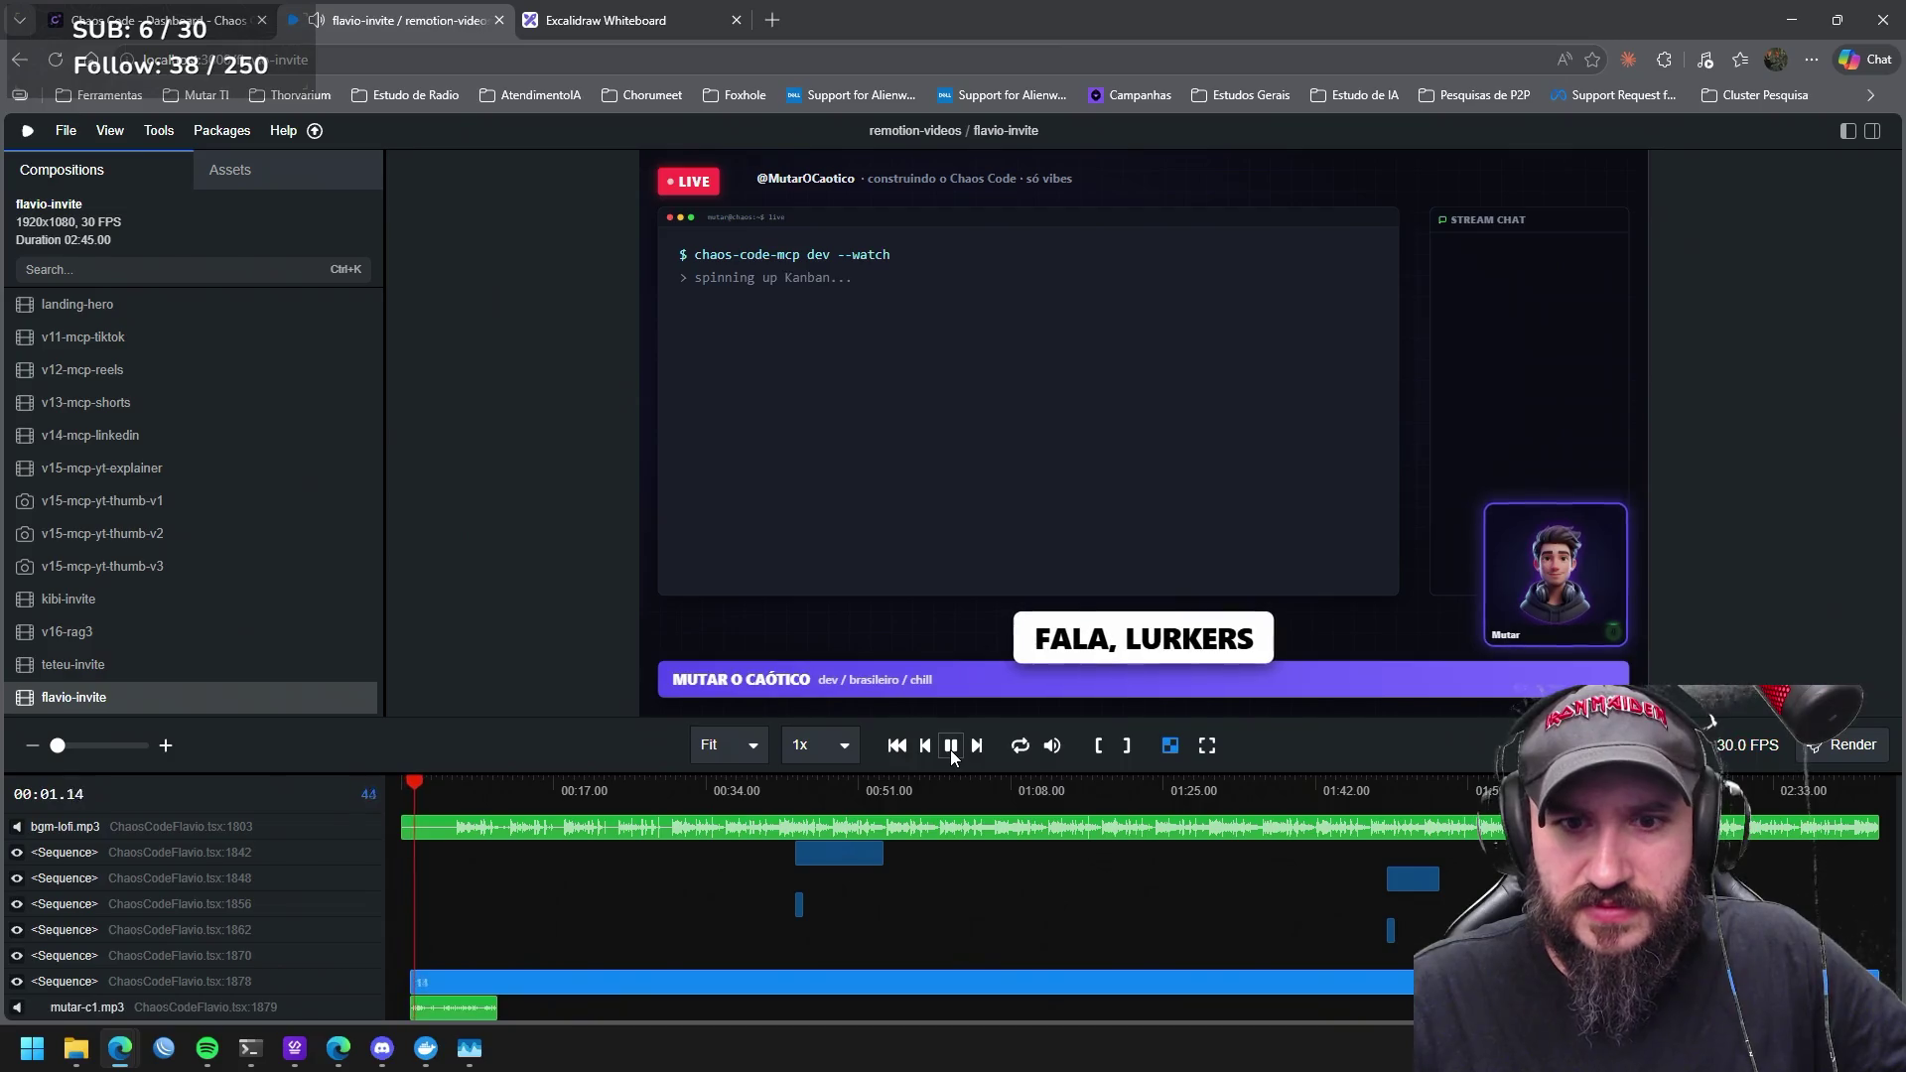
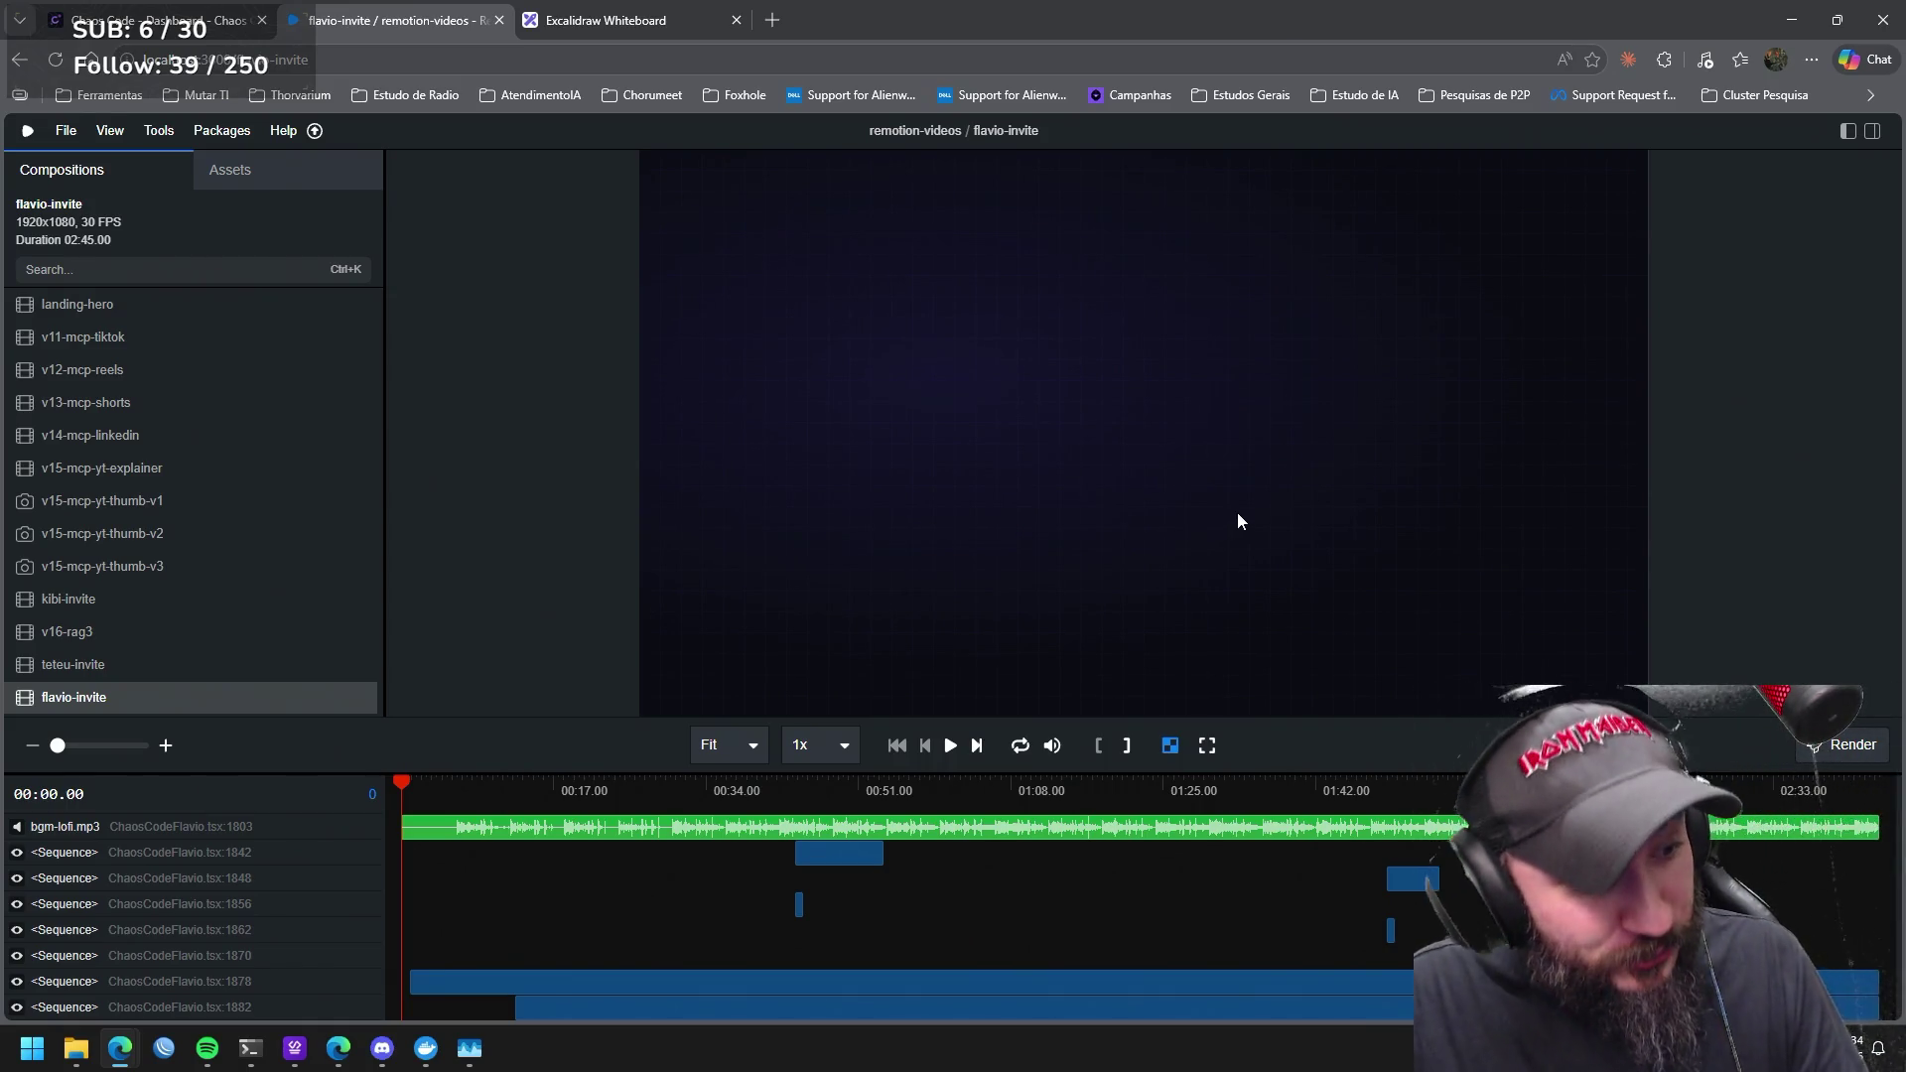
Play the preview from about 01:49 into the closing chaoscode.ai card and stop it past 02:10.
click(1383, 820)
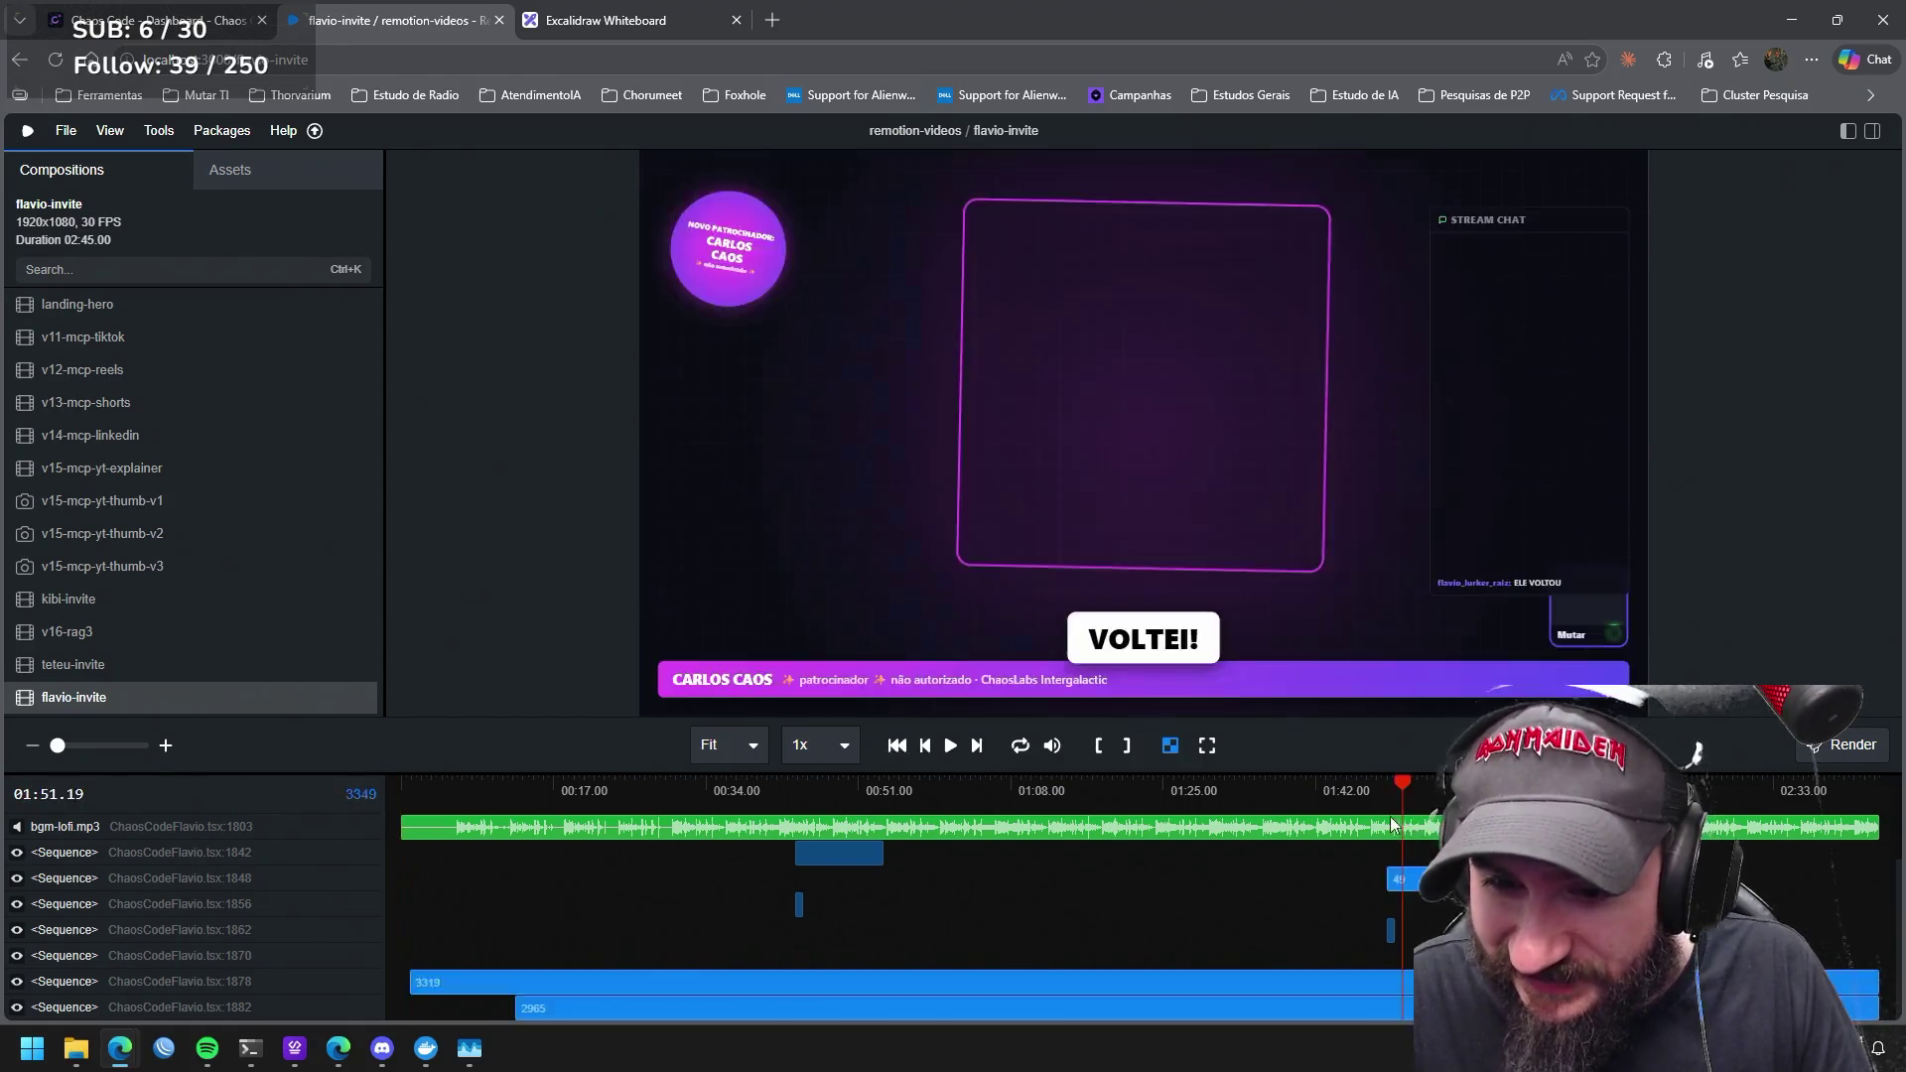
drag(1383, 819, 1387, 823)
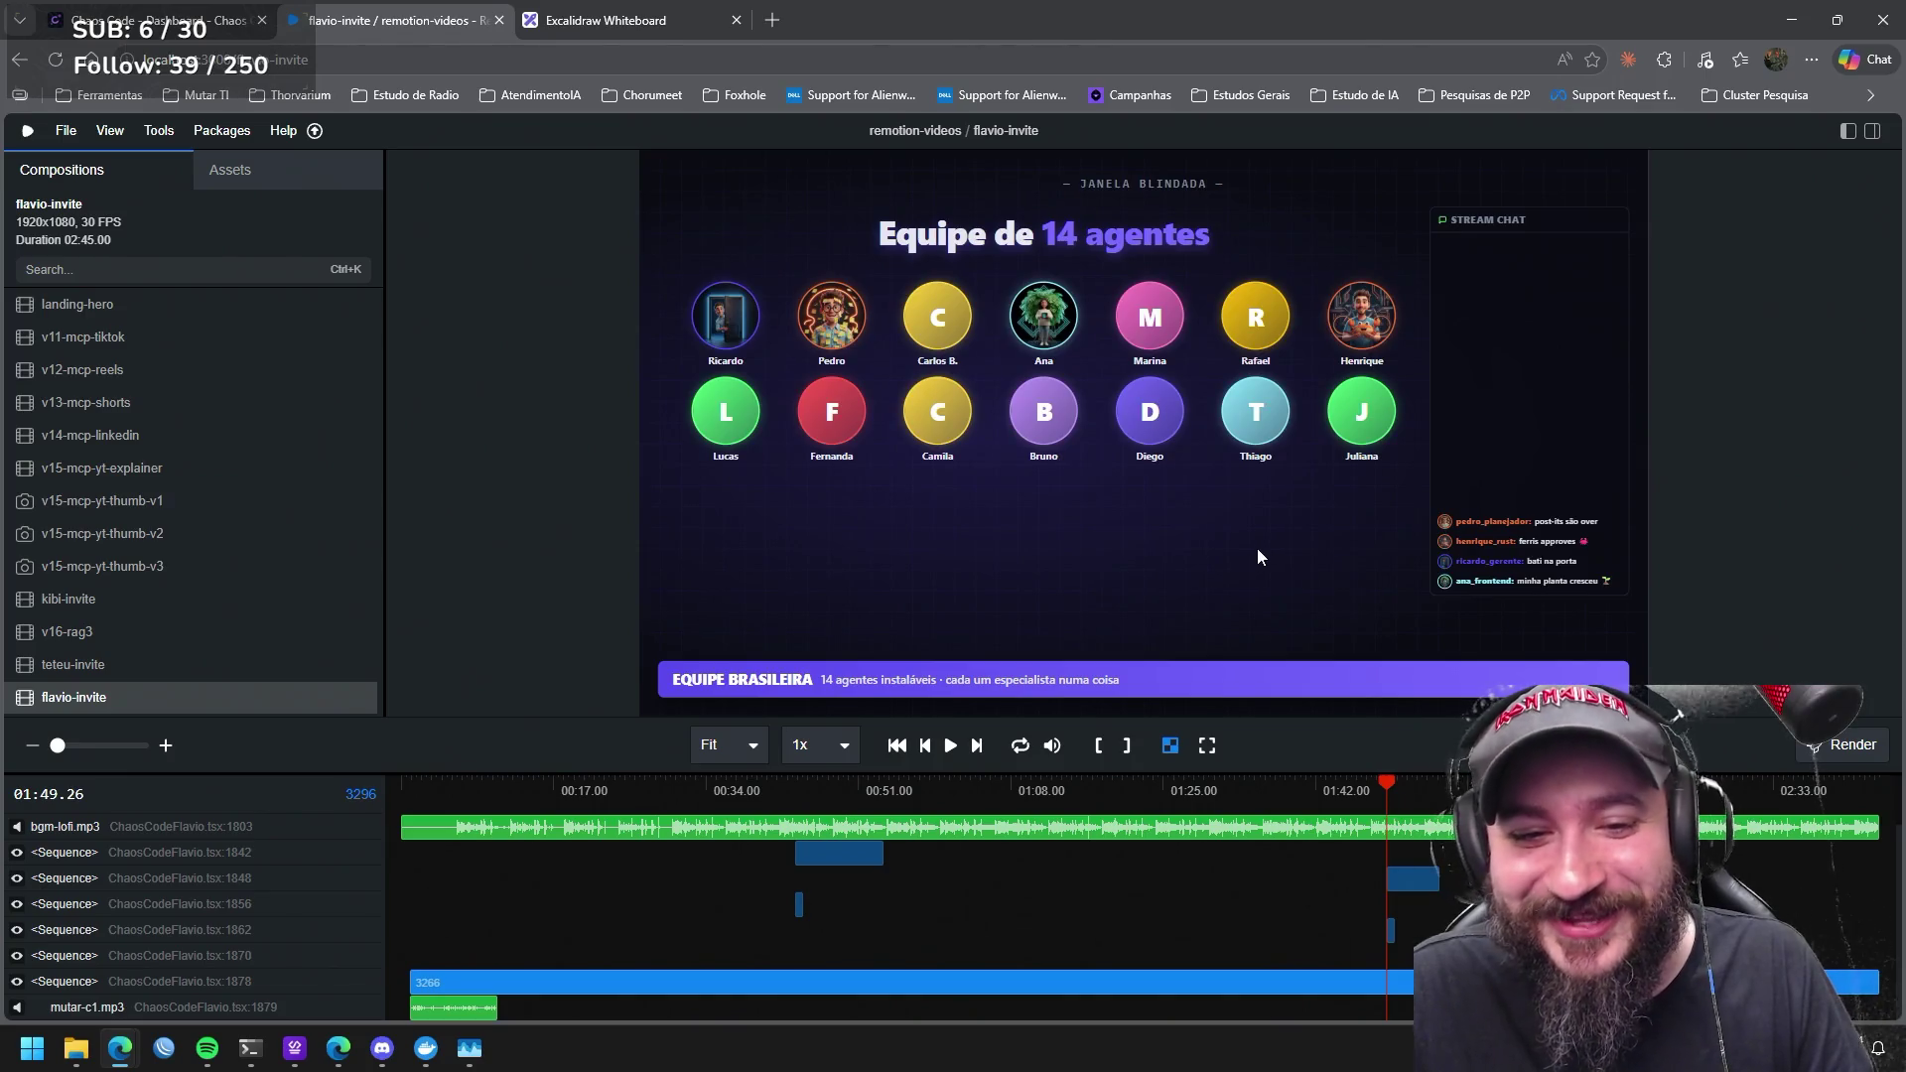
click(952, 745)
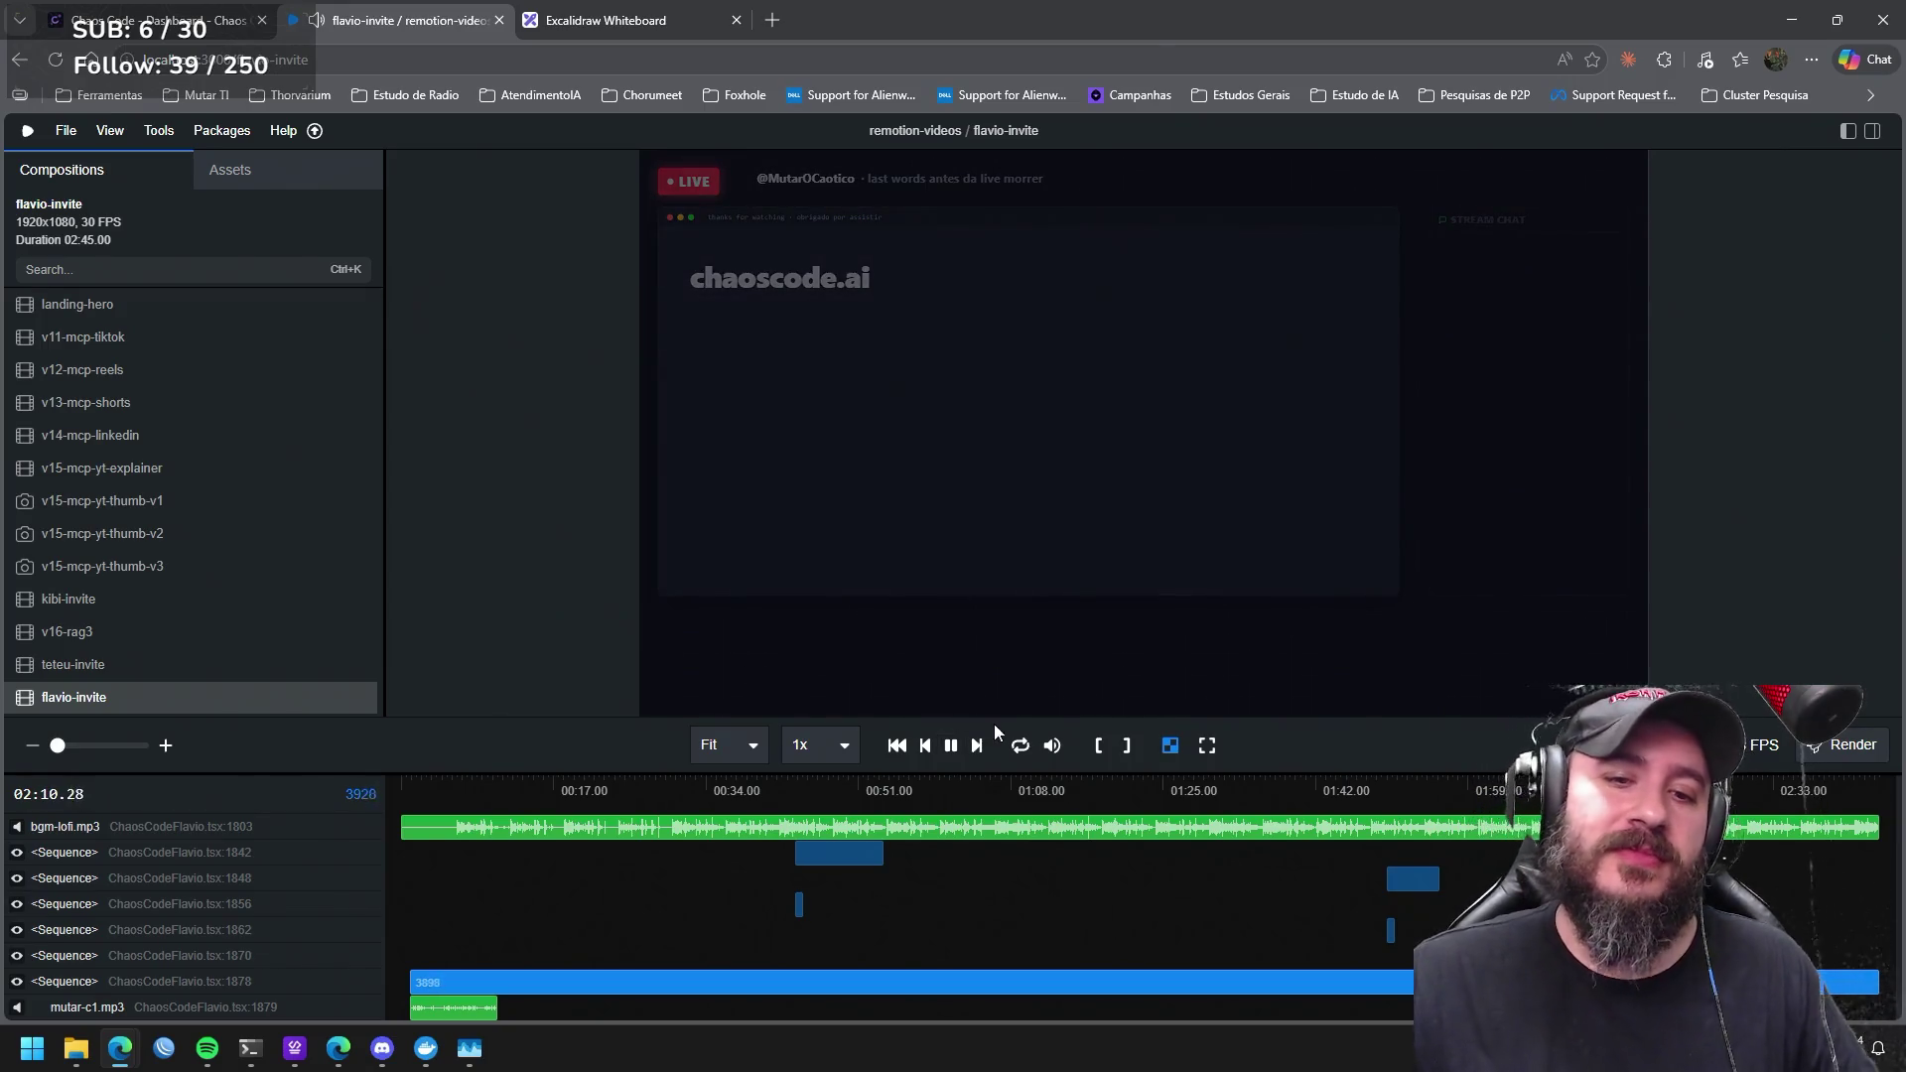
click(953, 744)
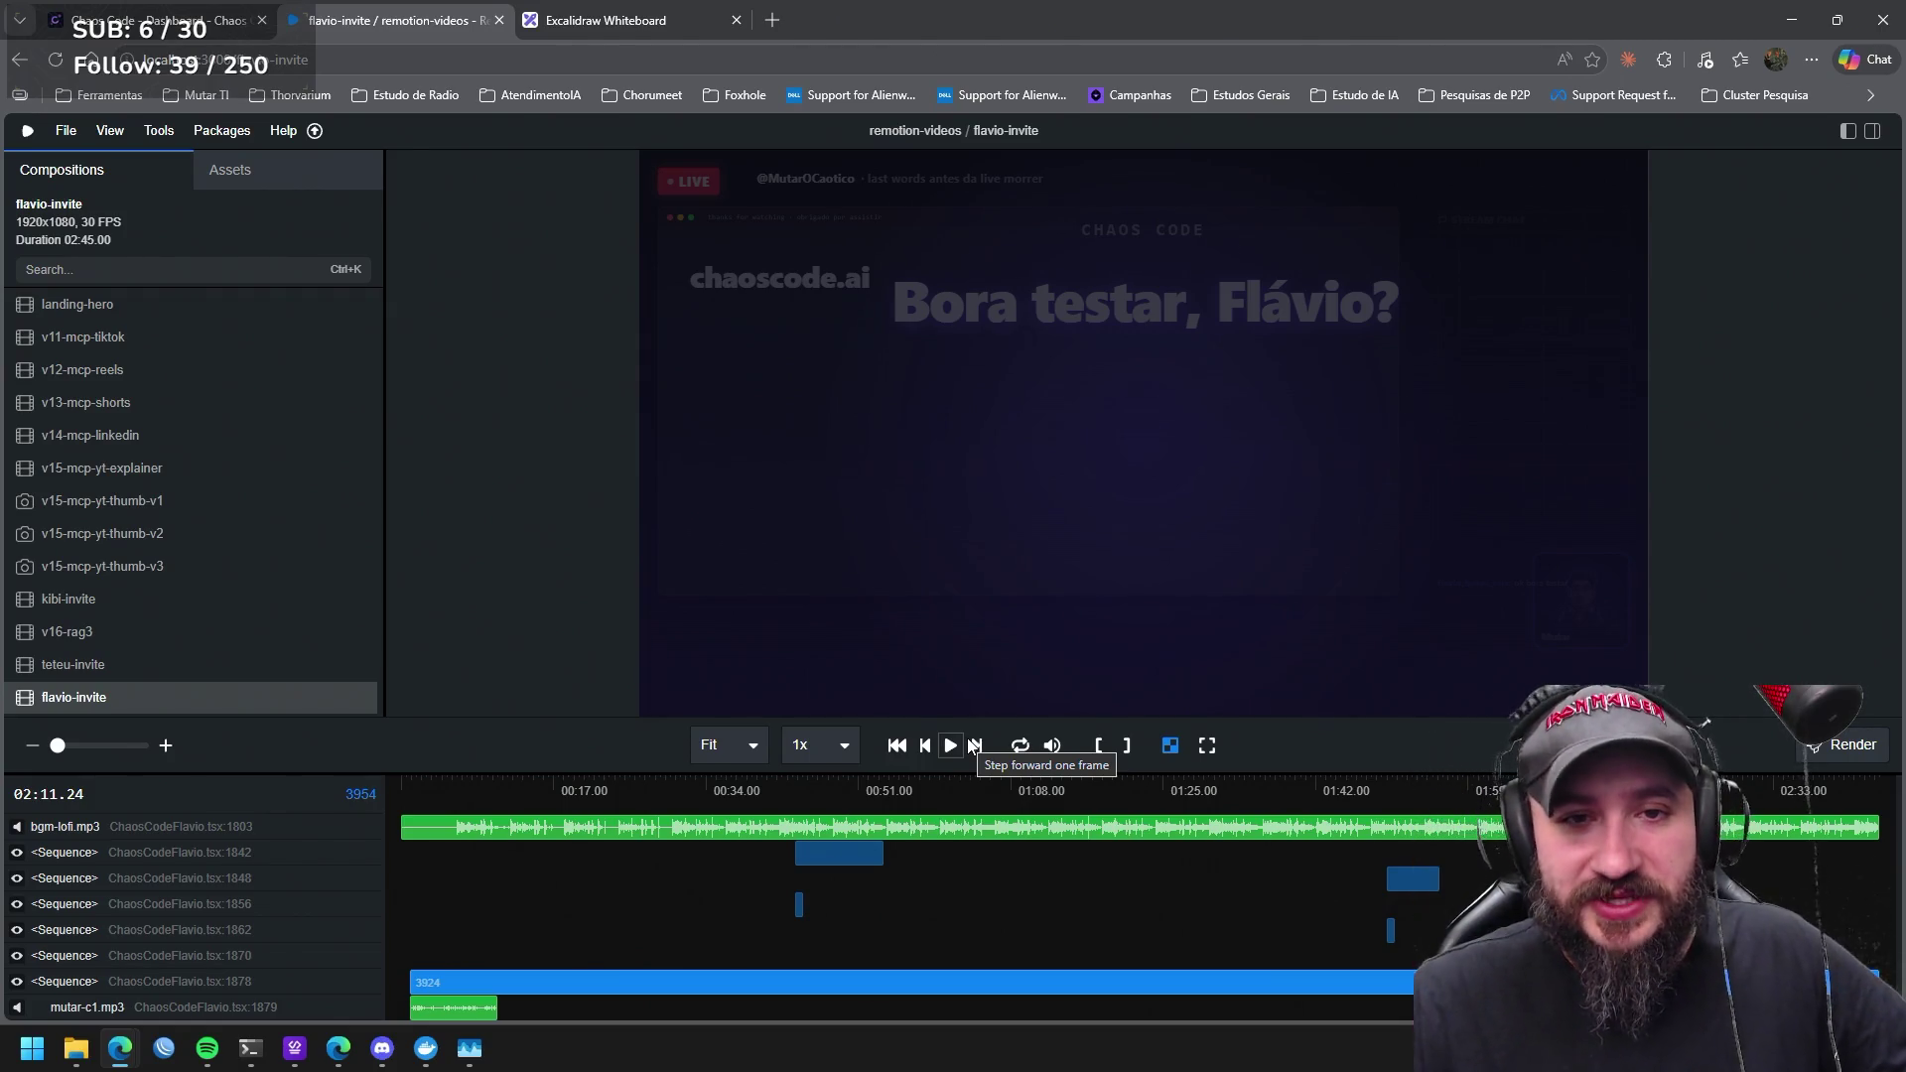
Rewind the playhead from the closing card back toward the video's opening.
mouse_move(1437, 779)
mouse_down()
mouse_move(415, 769)
mouse_move(606, 780)
mouse_move(402, 790)
mouse_move(471, 791)
mouse_up()
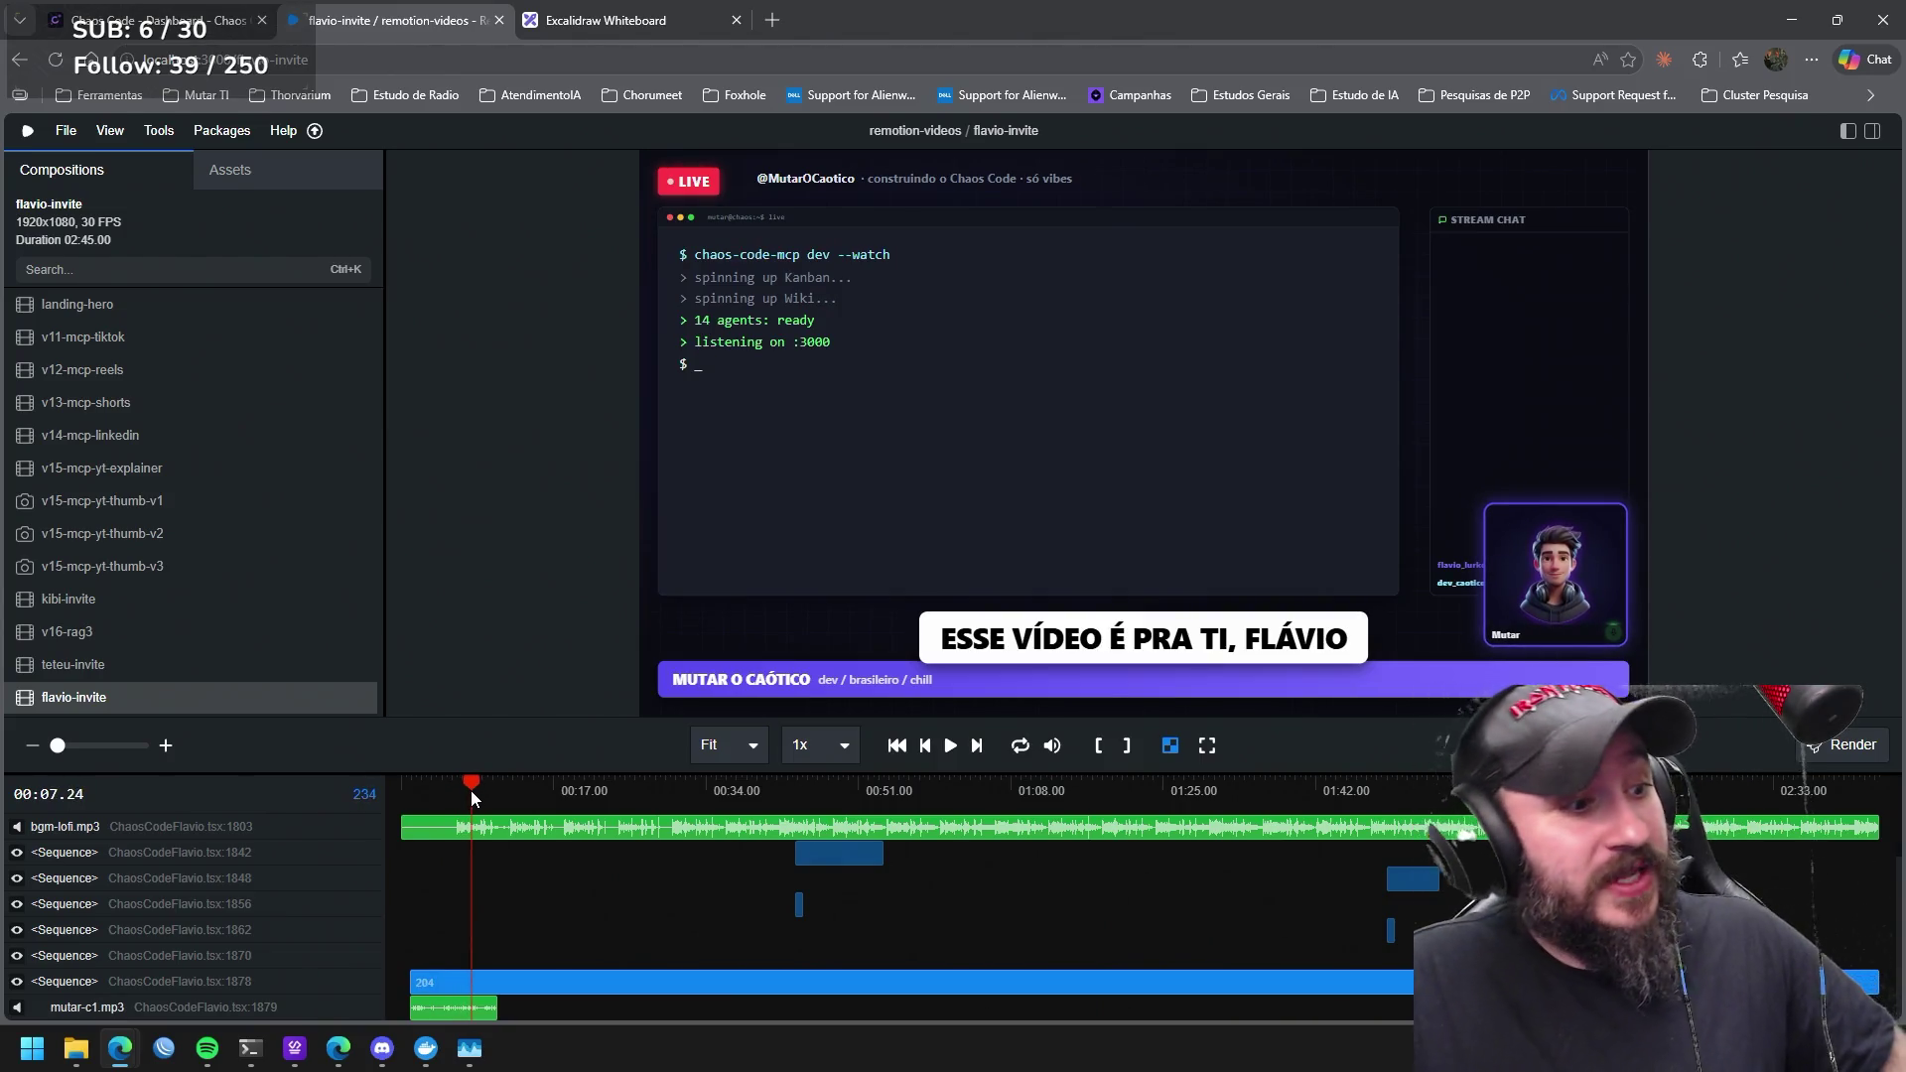
Scrub through the opening seconds and leave the playhead at 00:00.
mouse_move(471, 790)
mouse_down()
mouse_move(1101, 800)
mouse_move(417, 805)
mouse_move(383, 782)
mouse_up()
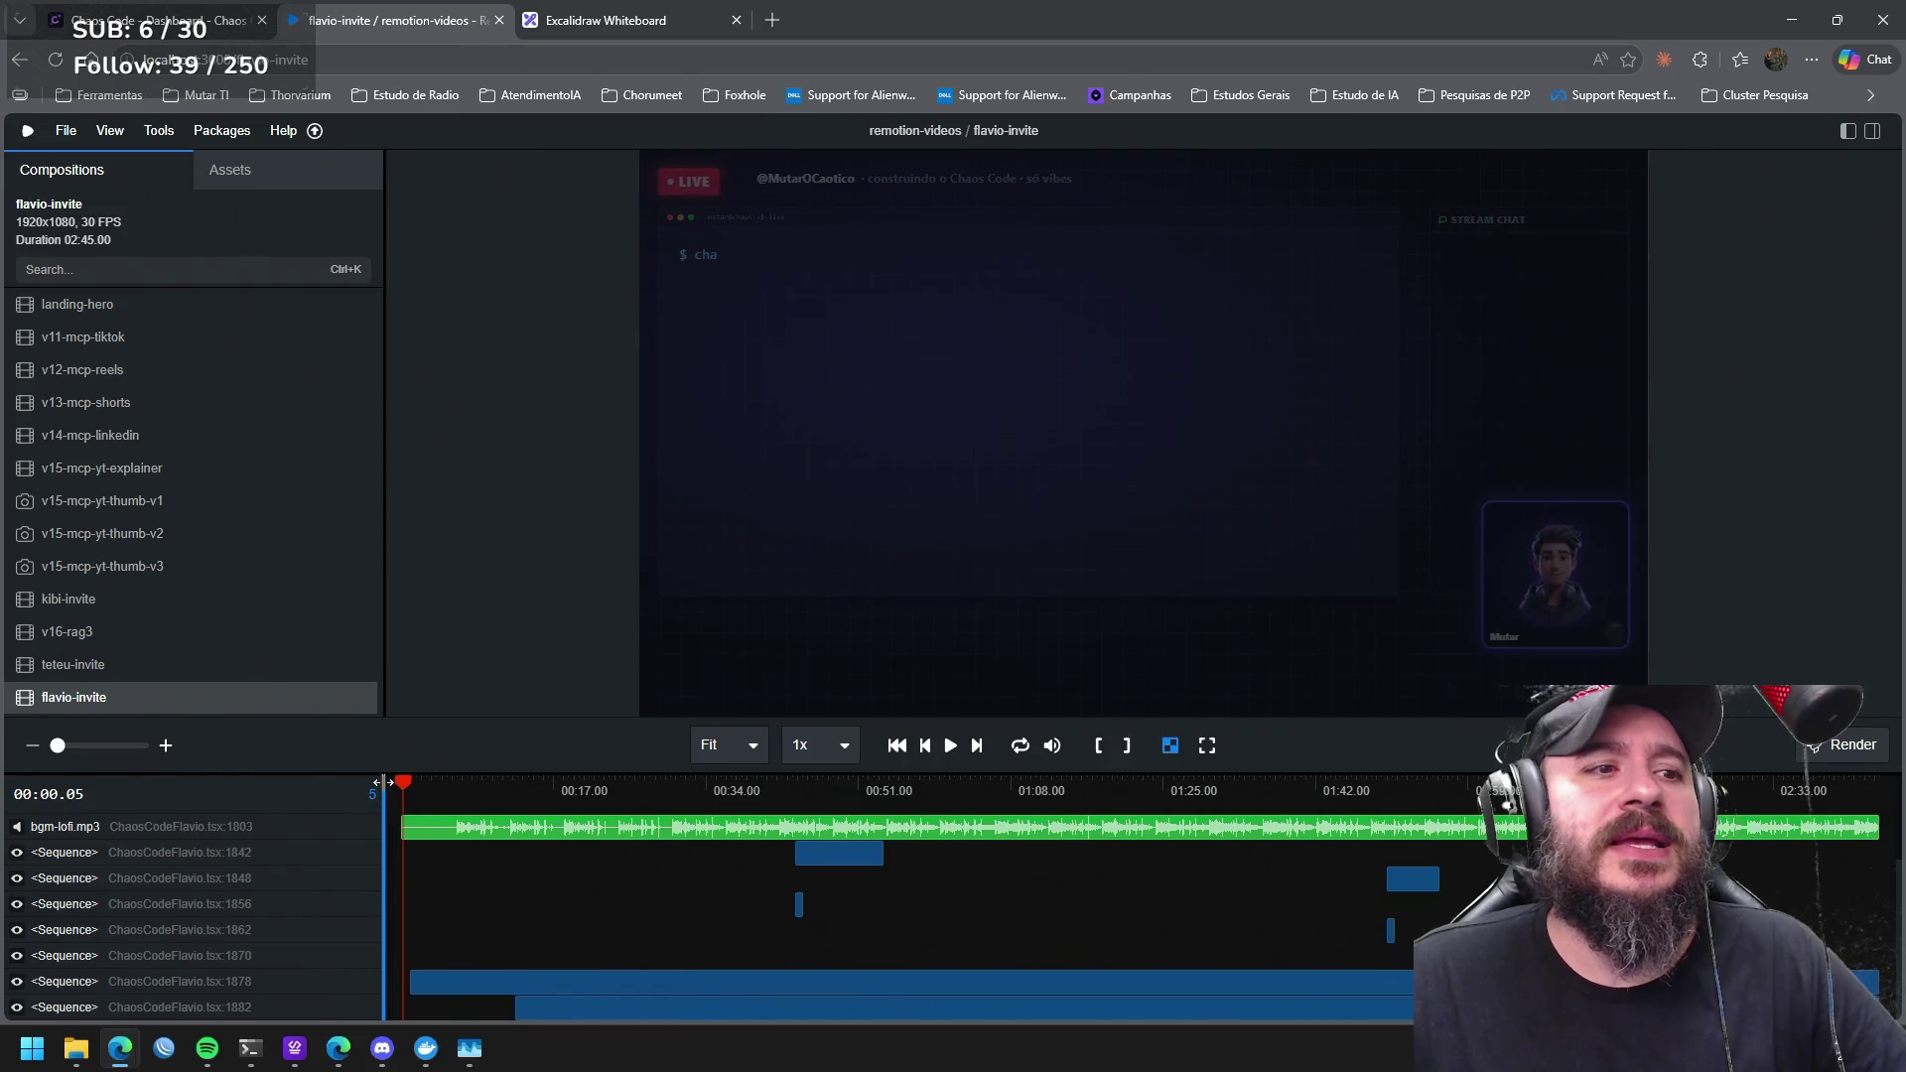